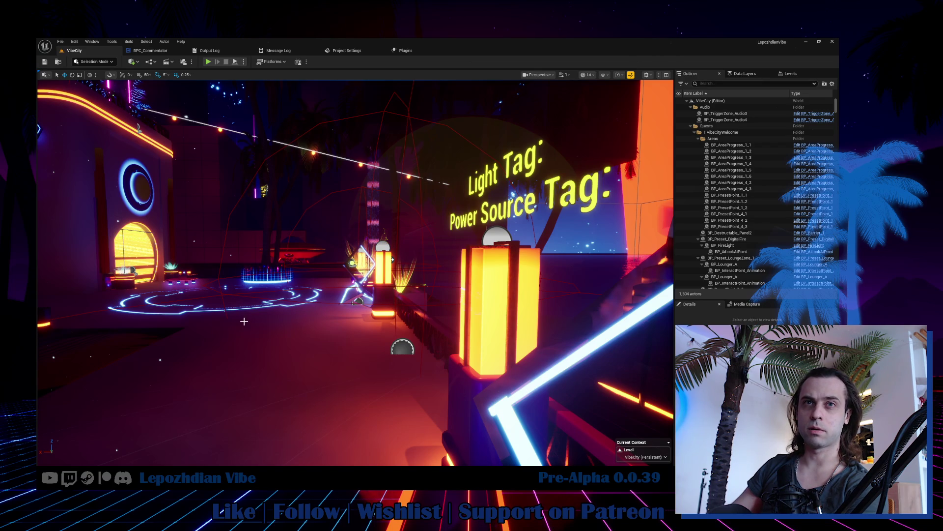
Fly through VibeCity, select BP_Atmosphere_Night1, and bring the camera down near the glowing ring.
{"action": "mouse_move", "coordinate": [255, 318]}
{"action": "left_mouse_down"}
{"action": "mouse_move", "coordinate": [319, 307]}
{"action": "mouse_move", "coordinate": [330, 285]}
{"action": "mouse_move", "coordinate": [320, 332]}
{"action": "left_mouse_up"}
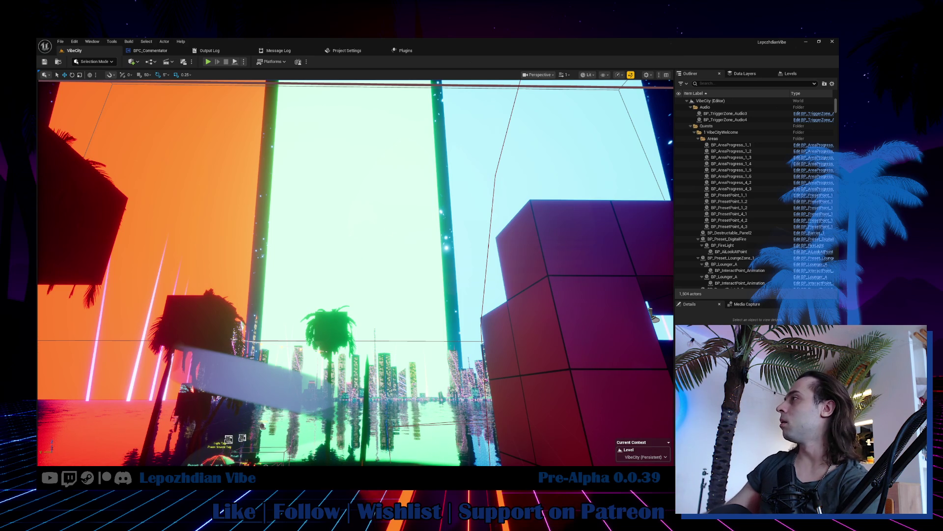
{"action": "left_click", "coordinate": [392, 250]}
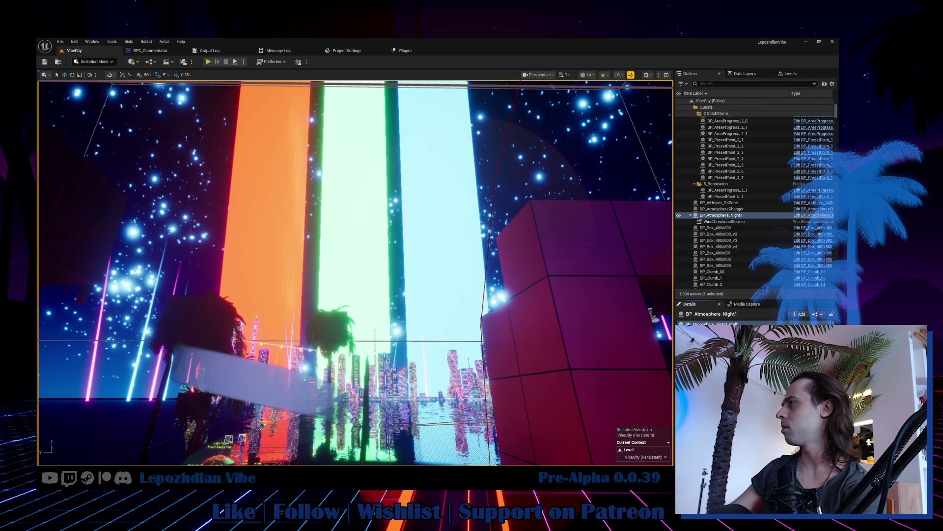
{"action": "mouse_move", "coordinate": [456, 314]}
{"action": "left_mouse_down"}
{"action": "mouse_move", "coordinate": [112, 92]}
{"action": "mouse_move", "coordinate": [127, 152]}
{"action": "mouse_move", "coordinate": [363, 252]}
{"action": "left_mouse_up"}
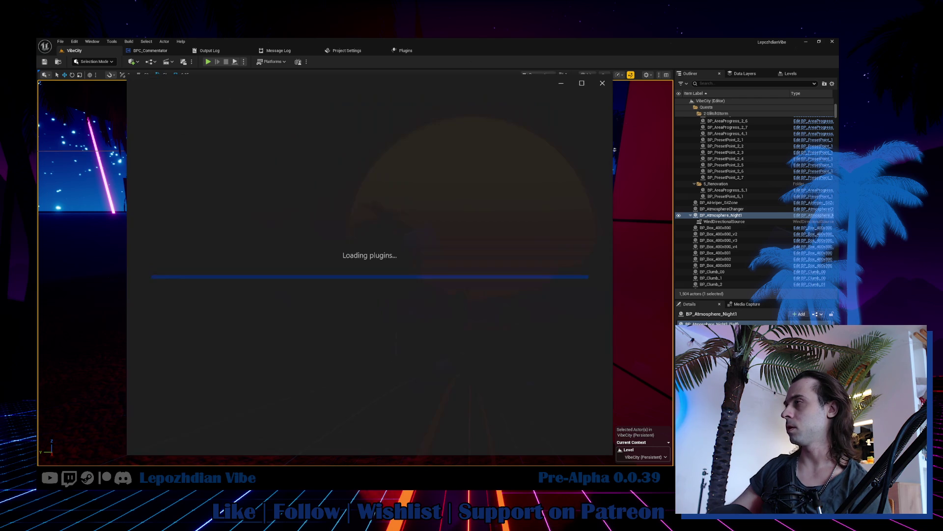
Maximize the 0.0.39 notes, select the completed GamePlay lines, then minimize Obsidian.
{"action": "left_click", "coordinate": [582, 83]}
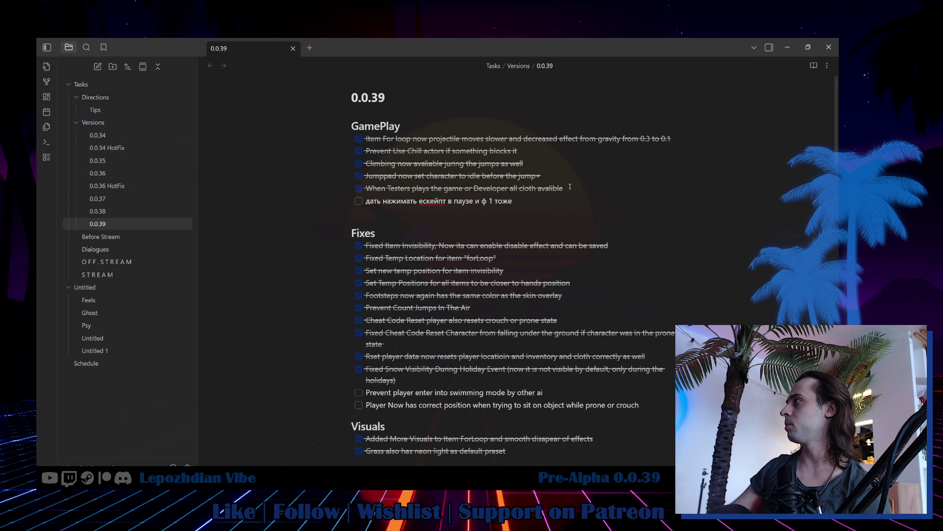
{"action": "left_click_drag", "start_coordinate": [403, 145], "coordinate": [404, 146]}
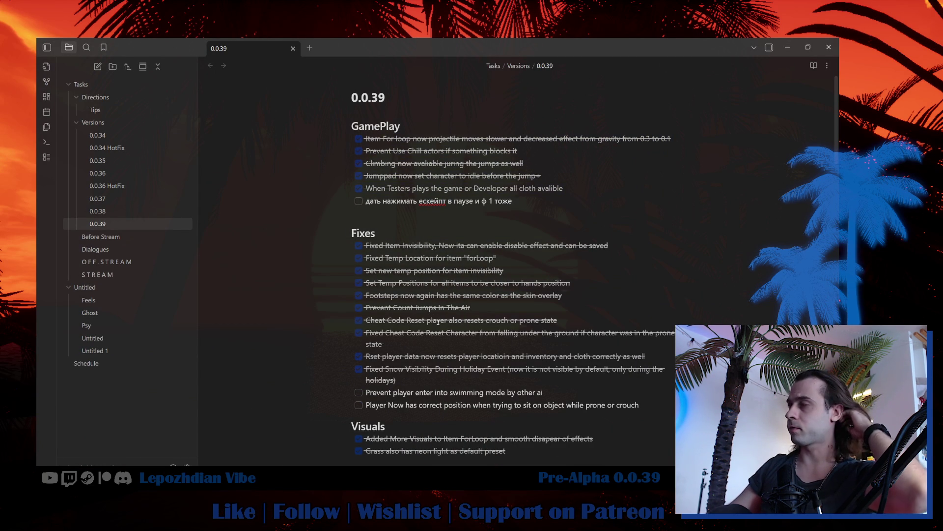
{"action": "left_click", "coordinate": [787, 47]}
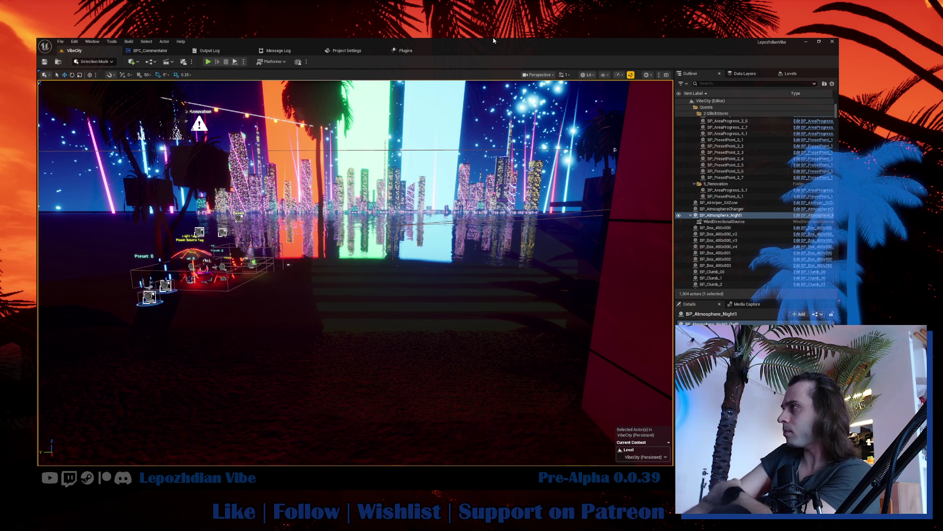
Tilt the viewport up over the skyline, then switch to the LepozhdianVibe project folder.
{"action": "left_click_drag", "start_coordinate": [164, 111], "coordinate": [164, 64]}
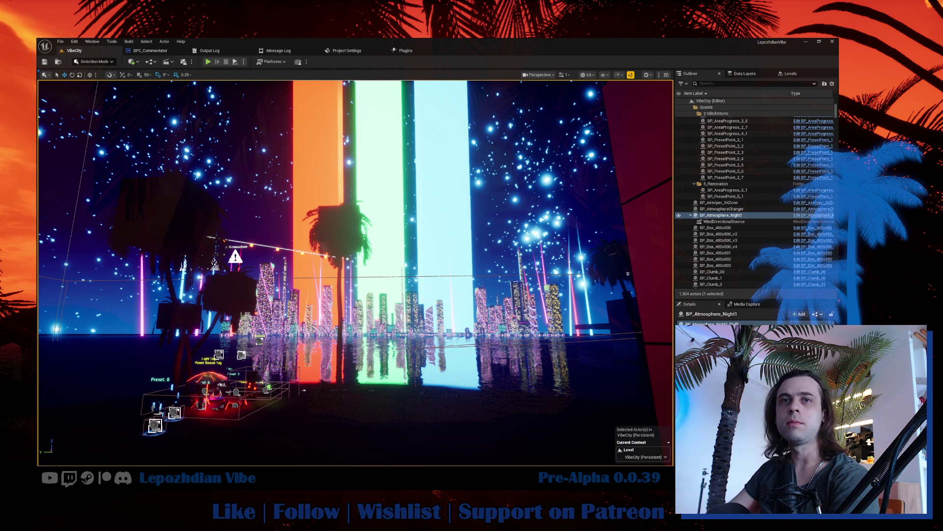
{"action": "key", "text": "alt+Tab"}
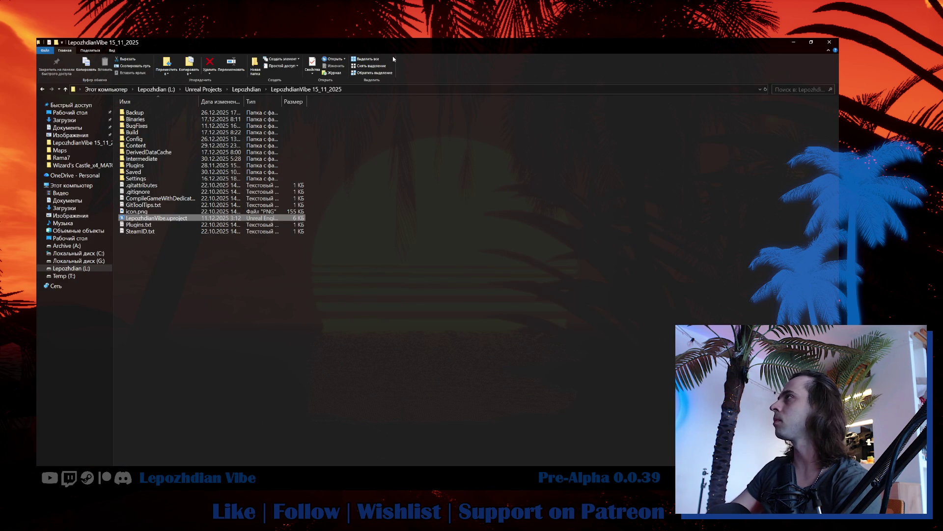
Switch from File Explorer back to the VibeCity level in the Unreal Editor.
{"action": "key", "text": "alt+Tab"}
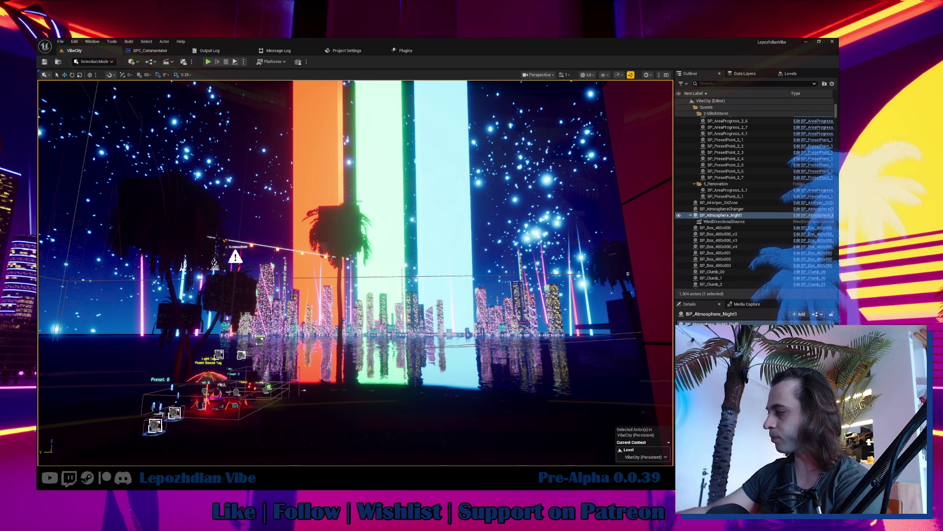
Reposition the camera, open the content drawer, and hit Play to reveal the compile errors.
{"action": "mouse_move", "coordinate": [354, 270]}
{"action": "left_mouse_down"}
{"action": "mouse_move", "coordinate": [325, 275]}
{"action": "mouse_move", "coordinate": [368, 368]}
{"action": "mouse_move", "coordinate": [271, 257]}
{"action": "mouse_move", "coordinate": [221, 258]}
{"action": "left_mouse_up"}
{"action": "key", "text": "ctrl+space"}
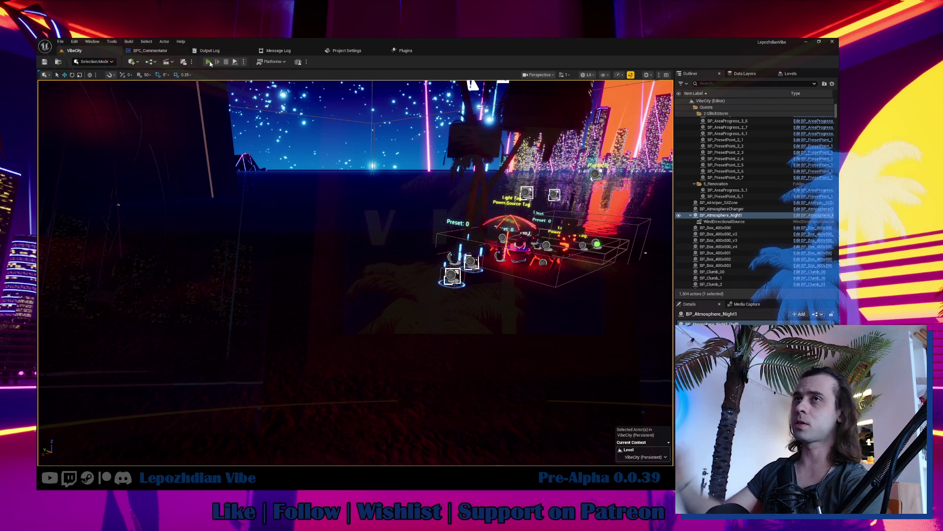
{"action": "left_click", "coordinate": [209, 62]}
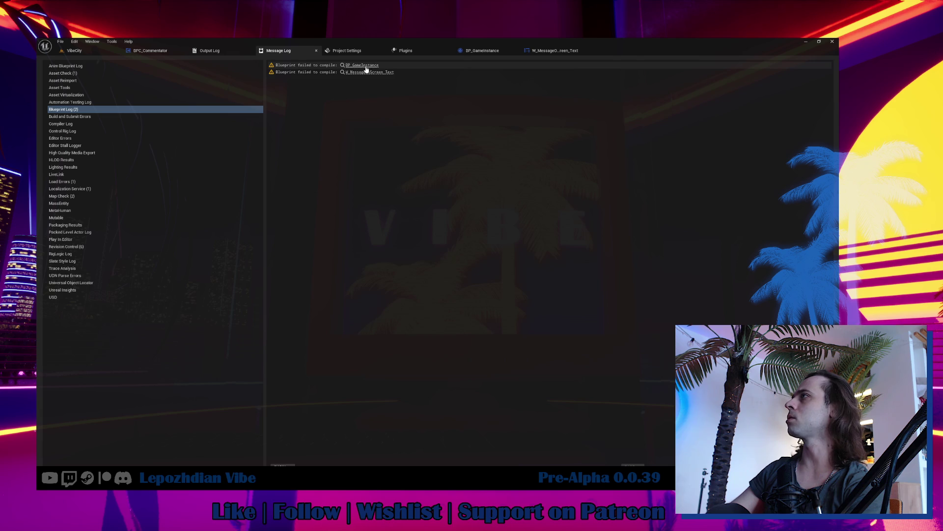
Open BP_GameInstance, undo an accidental node deletion, and compile it.
{"action": "left_click", "coordinate": [373, 68]}
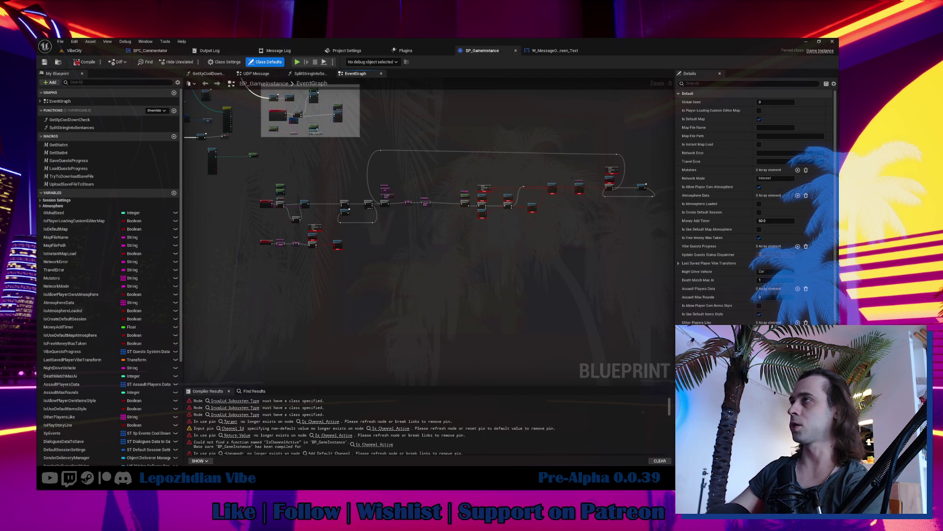
{"action": "left_click_drag", "start_coordinate": [268, 182], "coordinate": [632, 285]}
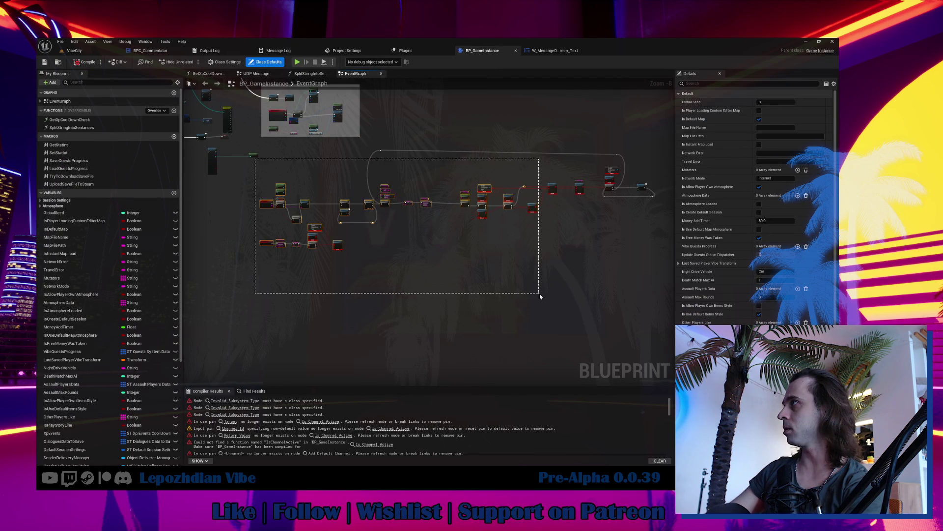
{"action": "mouse_move", "coordinate": [371, 142]}
{"action": "left_mouse_down"}
{"action": "mouse_move", "coordinate": [663, 241]}
{"action": "mouse_move", "coordinate": [651, 243]}
{"action": "left_mouse_up"}
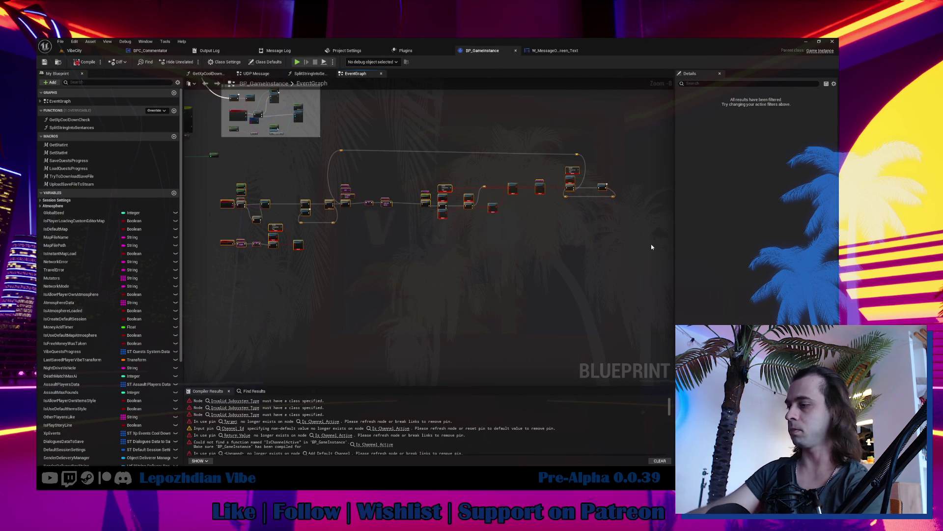
{"action": "key", "text": "Delete"}
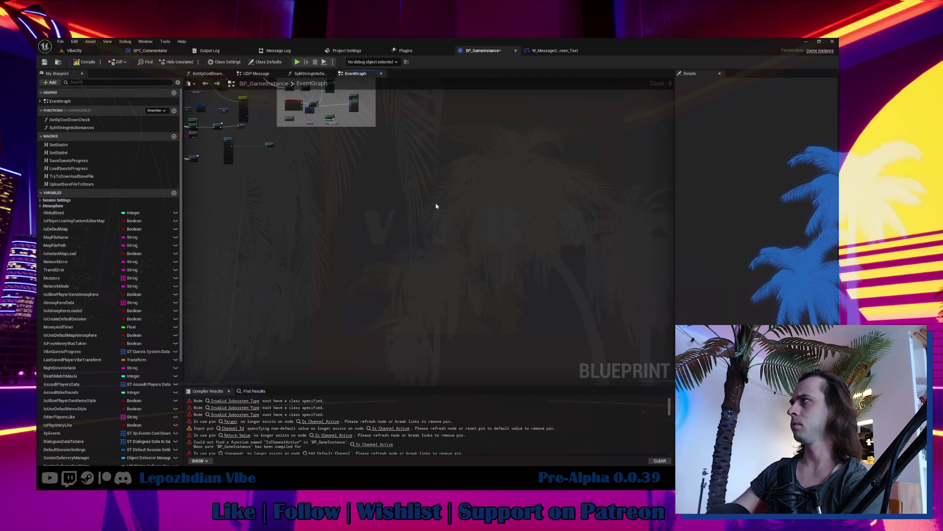
{"action": "key", "text": "ctrl+z"}
{"action": "key", "text": "ctrl+z"}
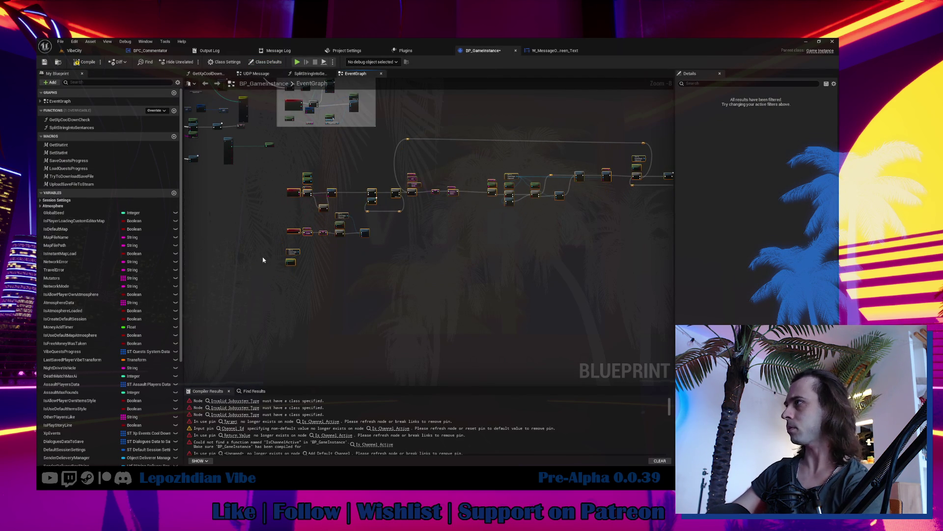
{"action": "left_click", "coordinate": [278, 254]}
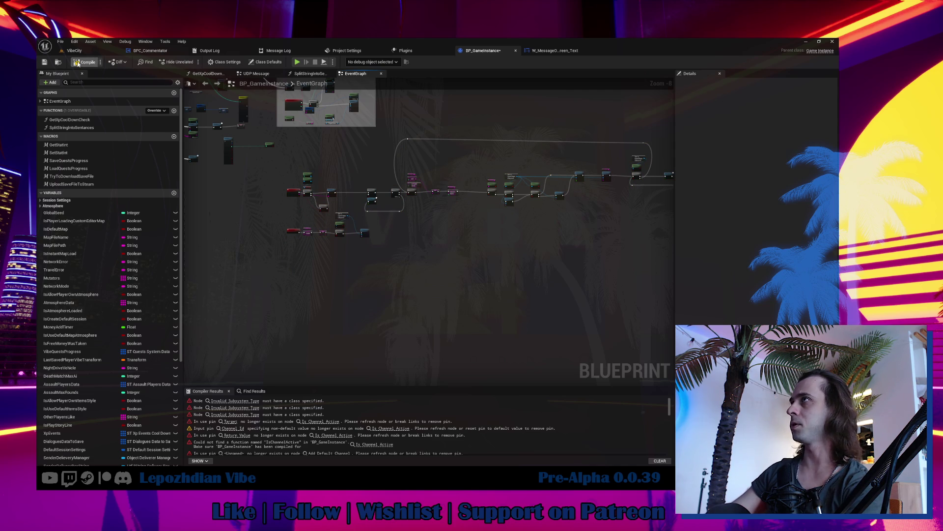
In W_MessageOnScreen_Text's graph, feed the Branch from Is Speaking on Channel and delete Invalid Subsystem nodes.
{"action": "left_click", "coordinate": [556, 53]}
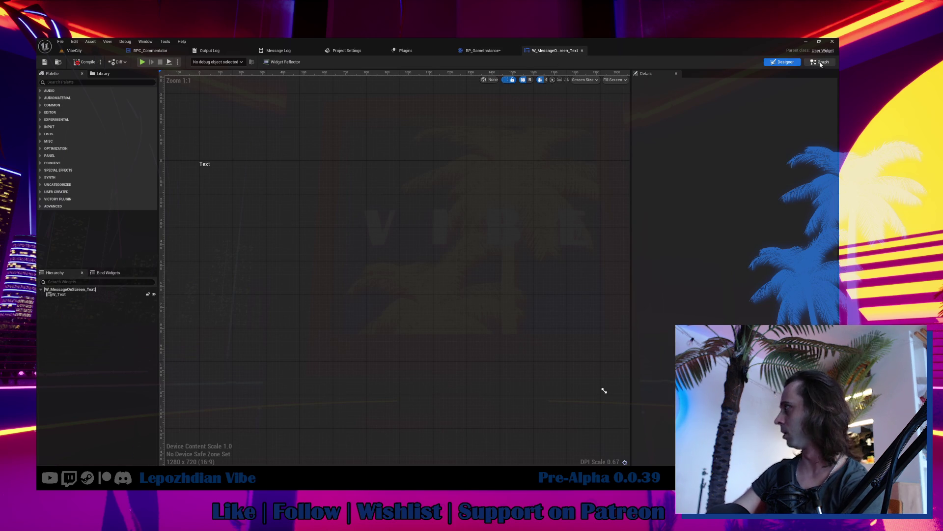
{"action": "left_click", "coordinate": [819, 63]}
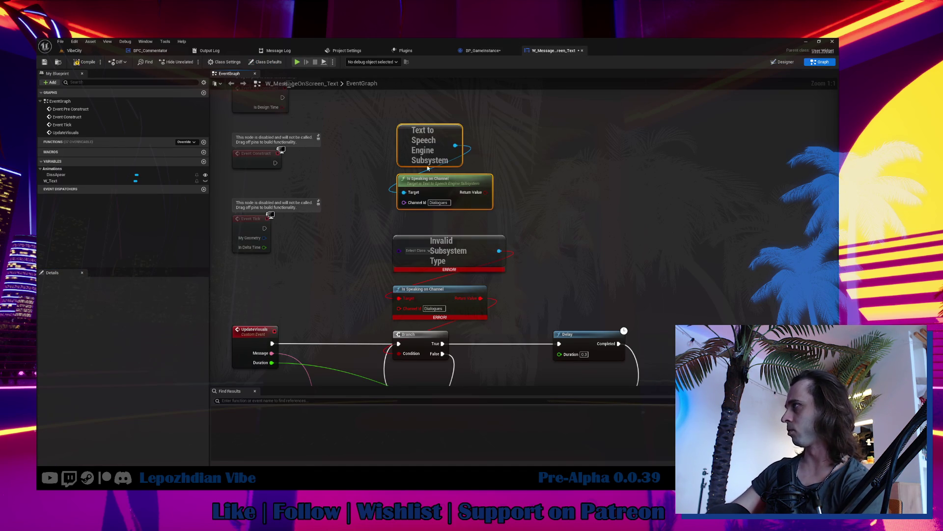
{"action": "left_click_drag", "start_coordinate": [482, 298], "coordinate": [487, 198]}
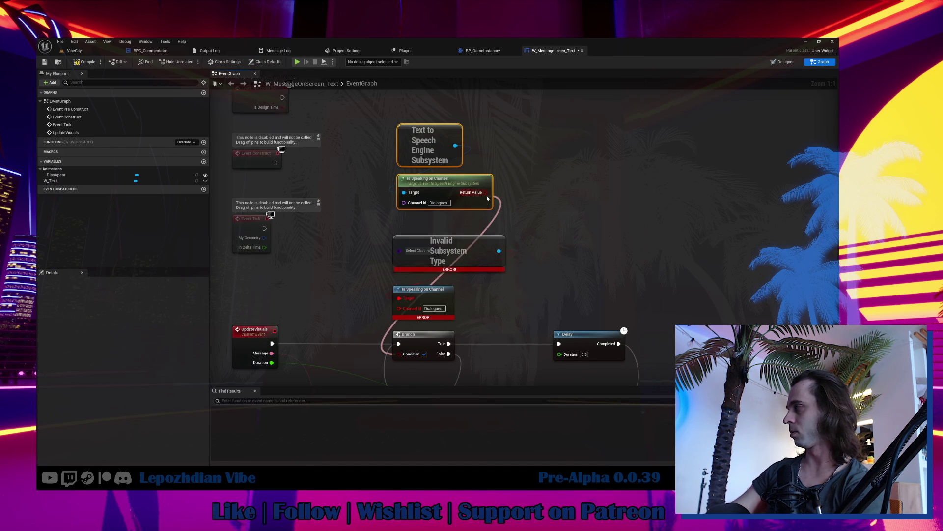
{"action": "left_click_drag", "start_coordinate": [513, 229], "coordinate": [454, 302]}
{"action": "key", "text": "Delete"}
{"action": "left_click", "coordinate": [416, 128]}
Return to the VibeCity level and Save All changed assets.
{"action": "left_click", "coordinate": [79, 51]}
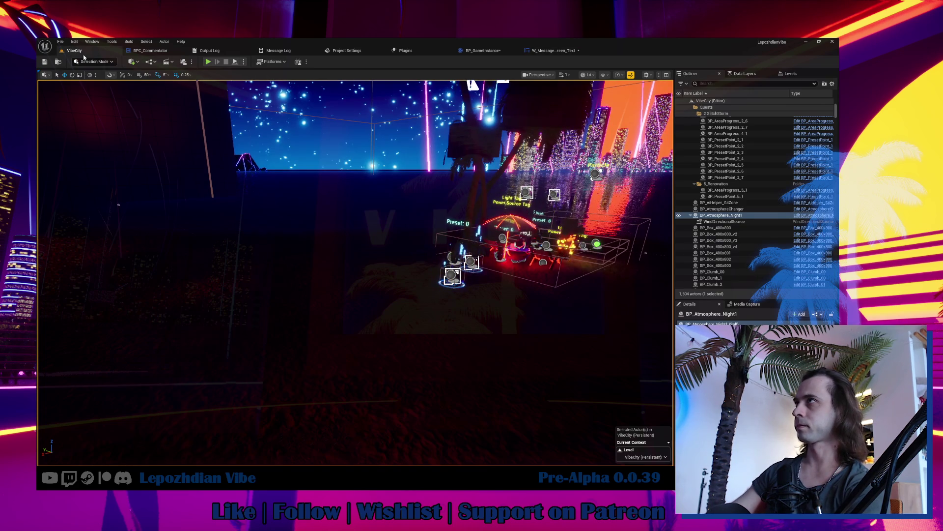
{"action": "left_click", "coordinate": [60, 41]}
{"action": "left_click", "coordinate": [99, 130]}
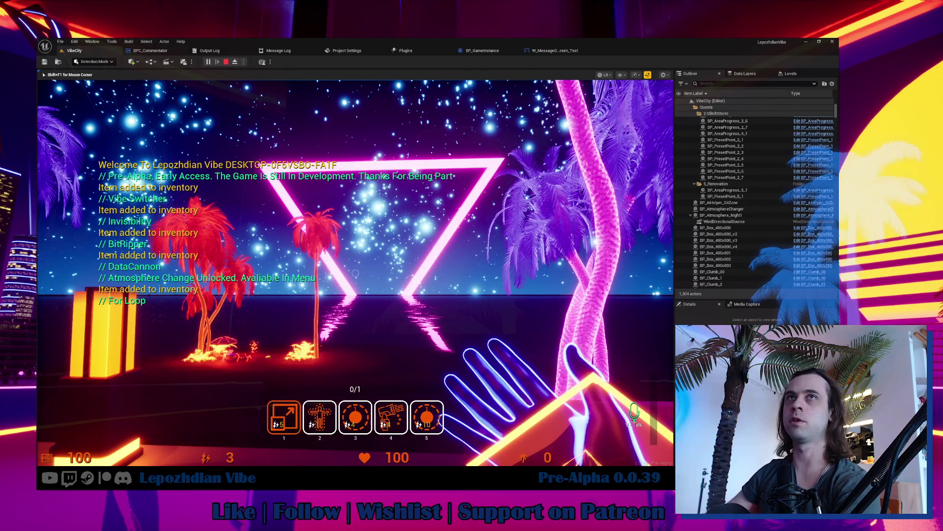
In the play session, free and recapture the mouse, then walk toward the pink stairs and pillars.
{"action": "key", "text": "shift+F1"}
{"action": "left_click", "coordinate": [454, 242]}
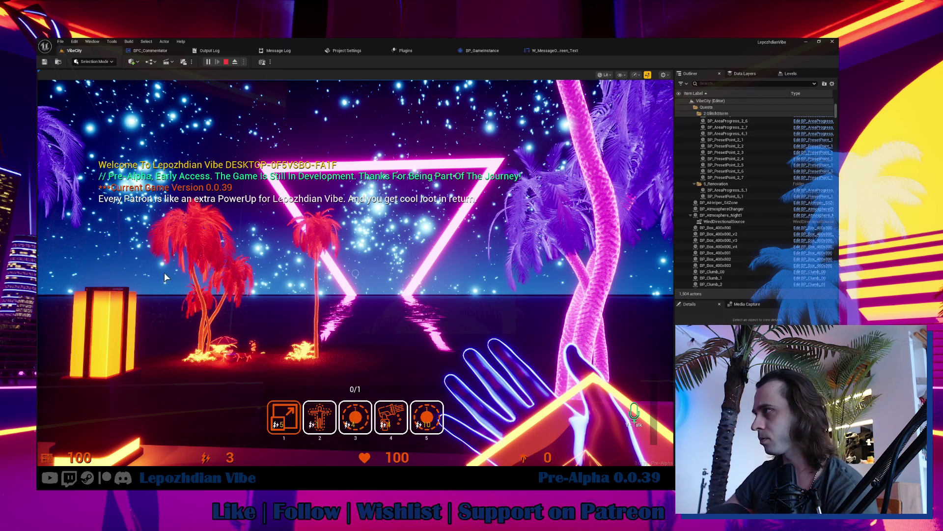
{"action": "left_click", "coordinate": [98, 283]}
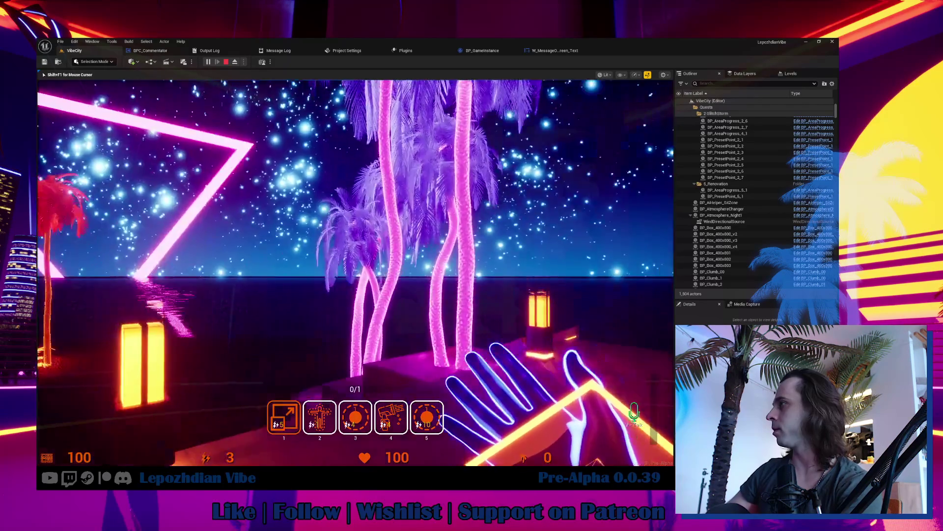
{"action": "scroll", "coordinate": [355, 272], "scroll_direction": "down", "scroll_amount": 1, "text": "shift"}
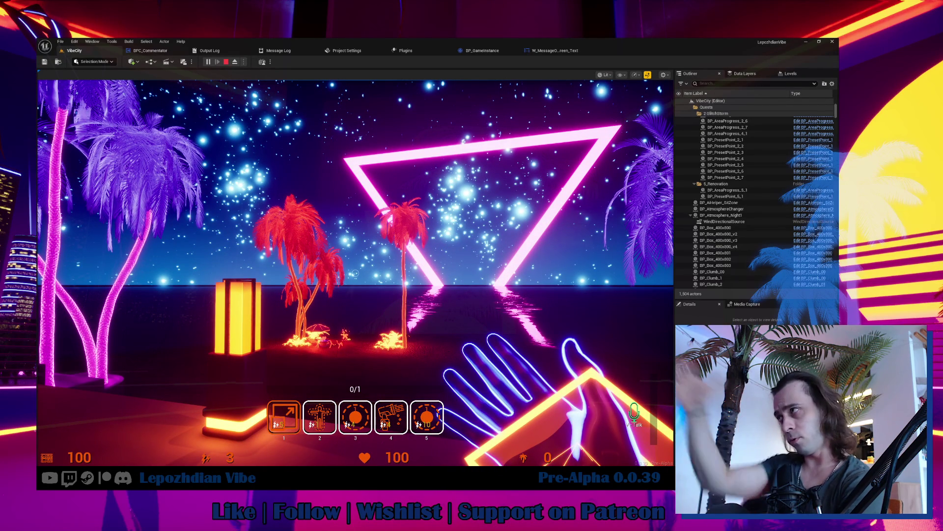
{"action": "left_click", "coordinate": [355, 272]}
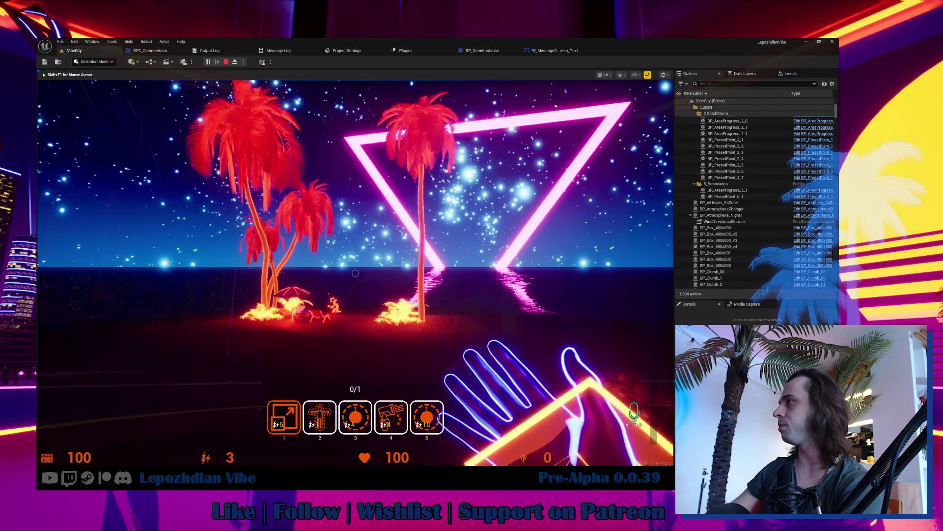
{"action": "key", "text": "w"}
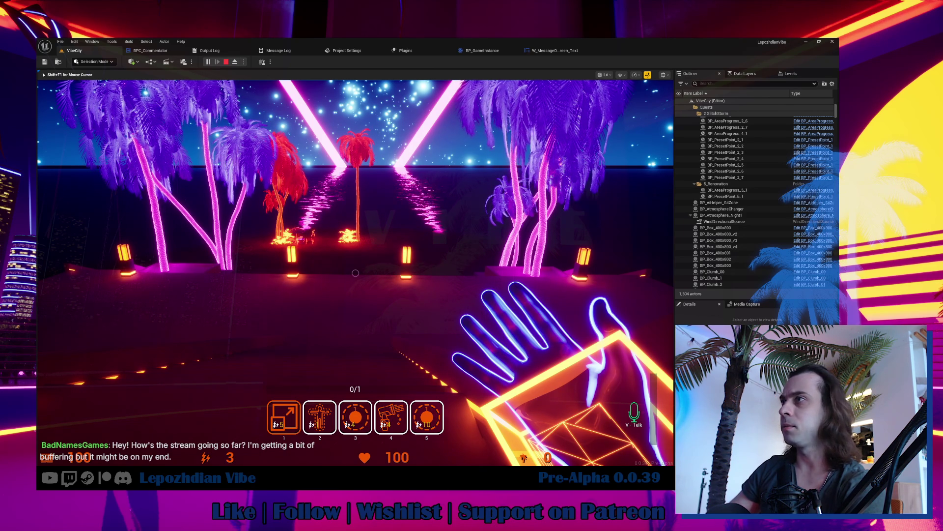
{"action": "key", "text": "w"}
{"action": "key", "text": "w"}
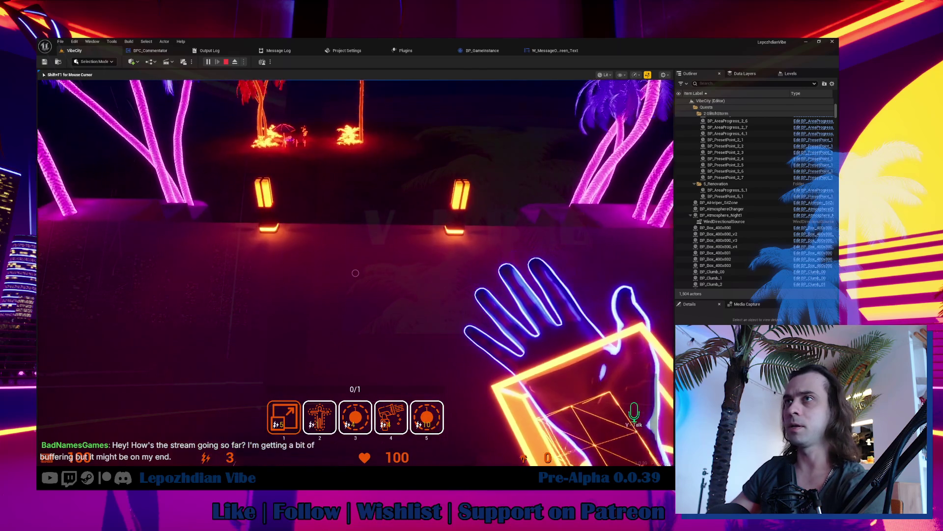
{"action": "key", "text": "s"}
{"action": "key", "text": "w"}
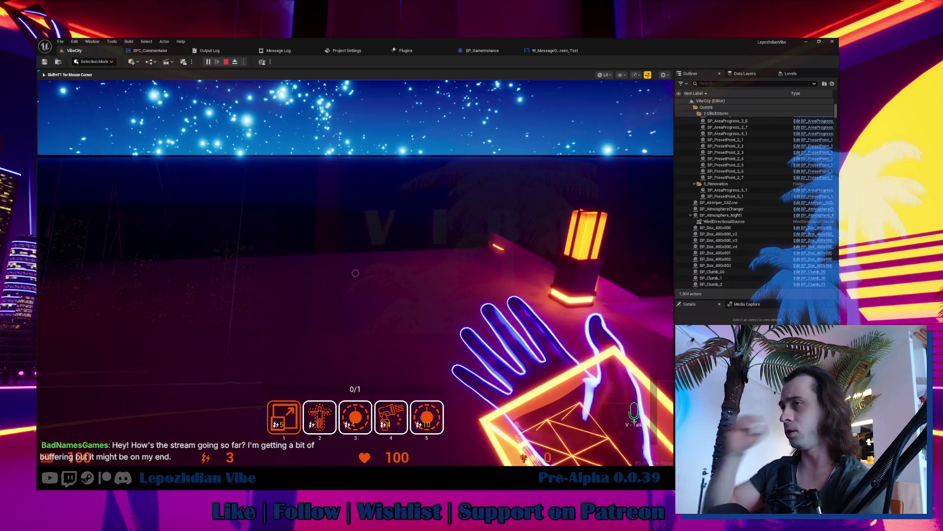
{"action": "key", "text": "s"}
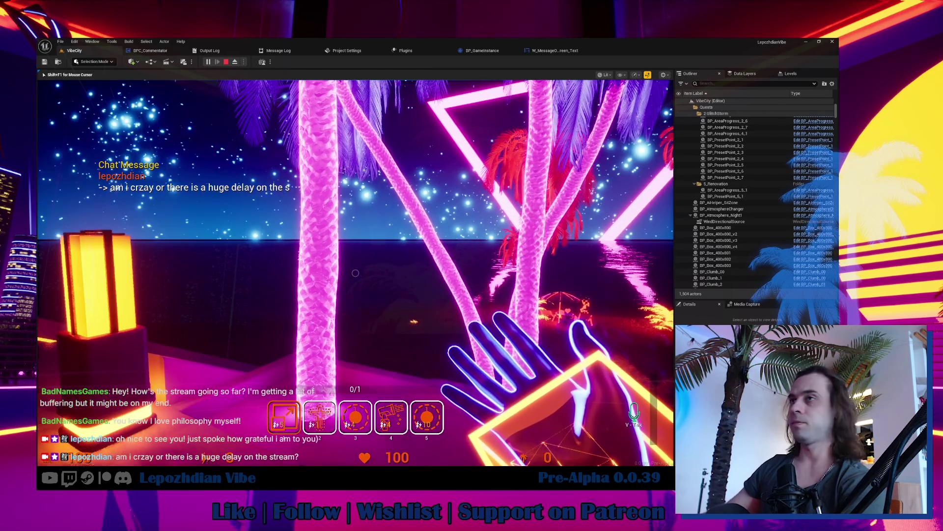
{"action": "key", "text": "shift+F1"}
{"action": "left_click", "coordinate": [457, 192]}
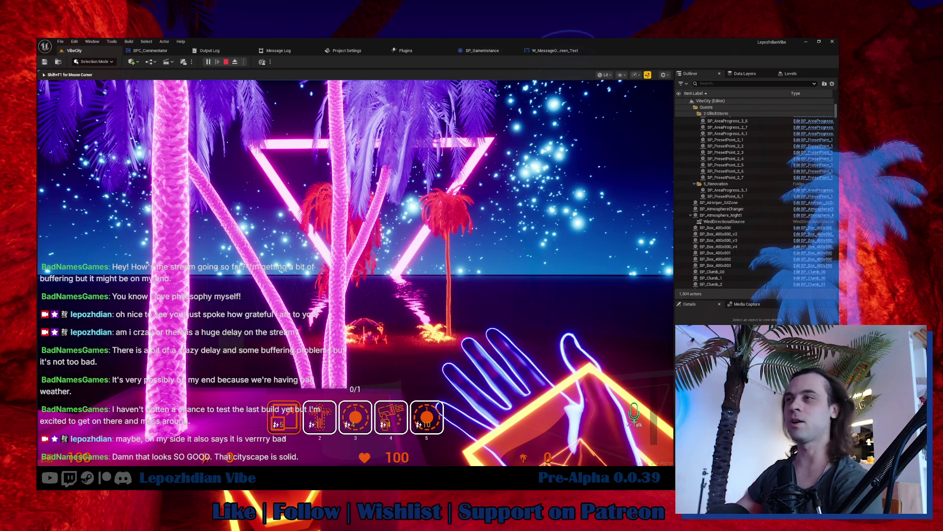
{"action": "scroll", "coordinate": [355, 273], "scroll_direction": "down", "scroll_amount": 1, "text": "ctrl"}
{"action": "key", "text": "shift+F1"}
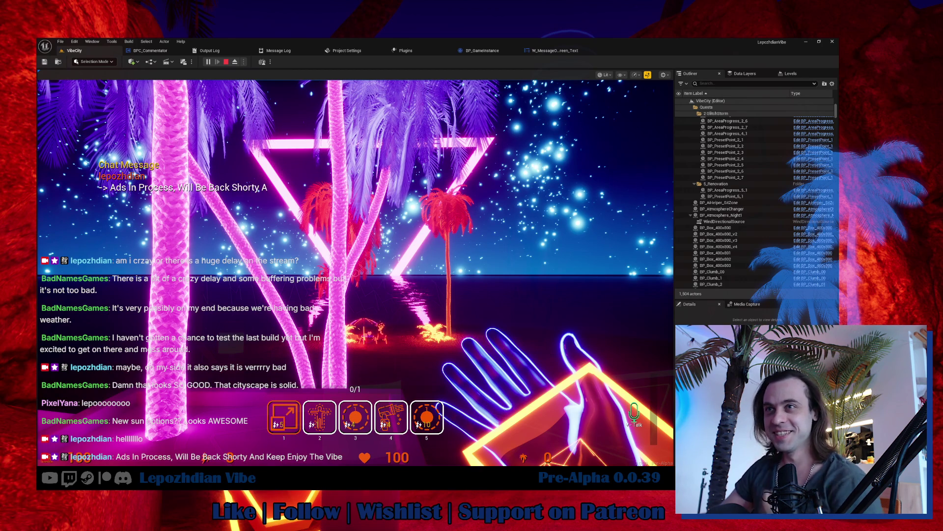
{"action": "left_click", "coordinate": [355, 272]}
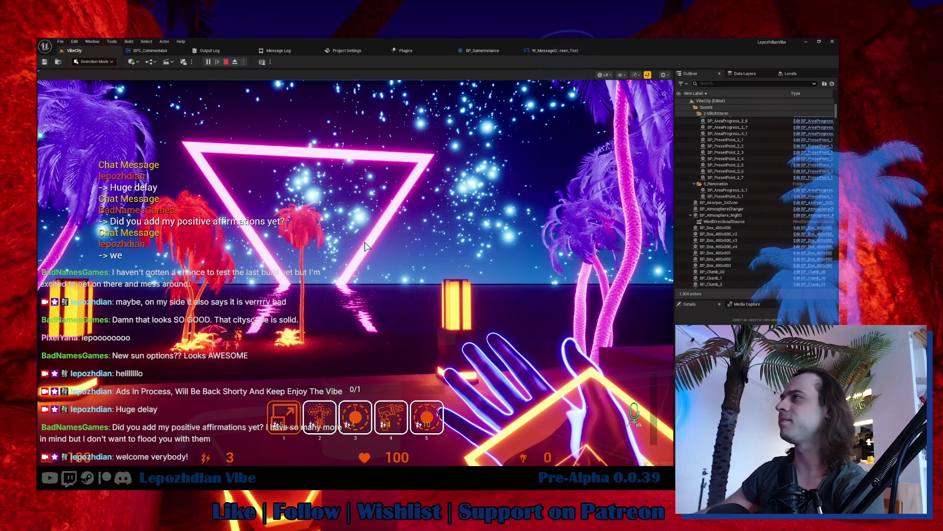
{"action": "left_click", "coordinate": [355, 273]}
{"action": "key", "text": "w"}
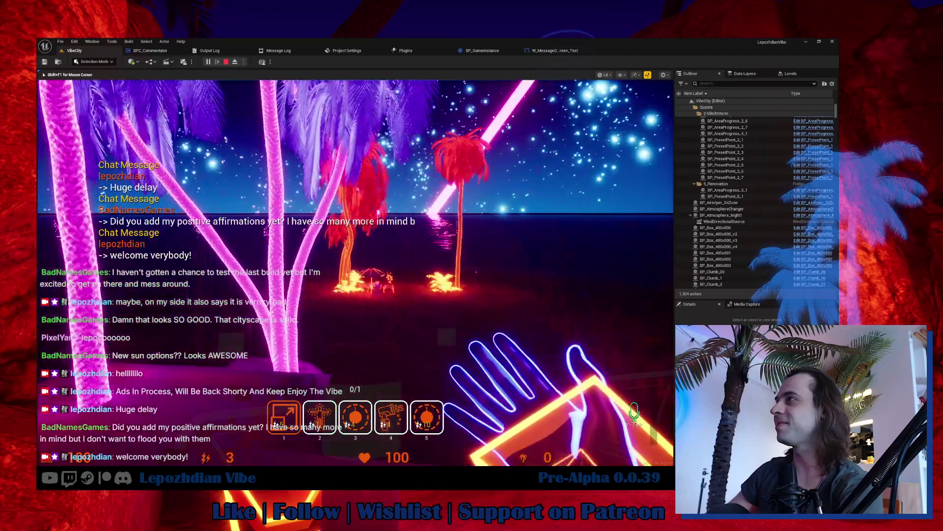
{"action": "key", "text": "w"}
{"action": "key", "text": "w"}
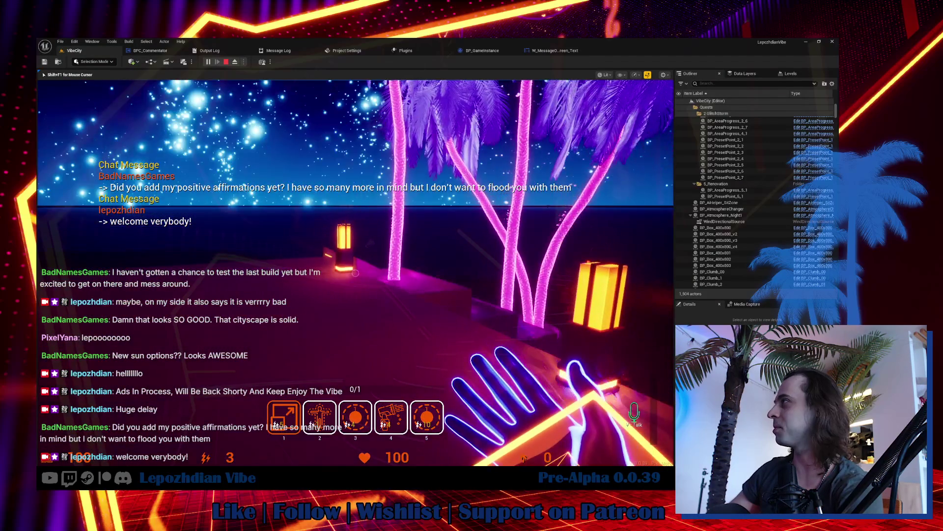
{"action": "key", "text": "w"}
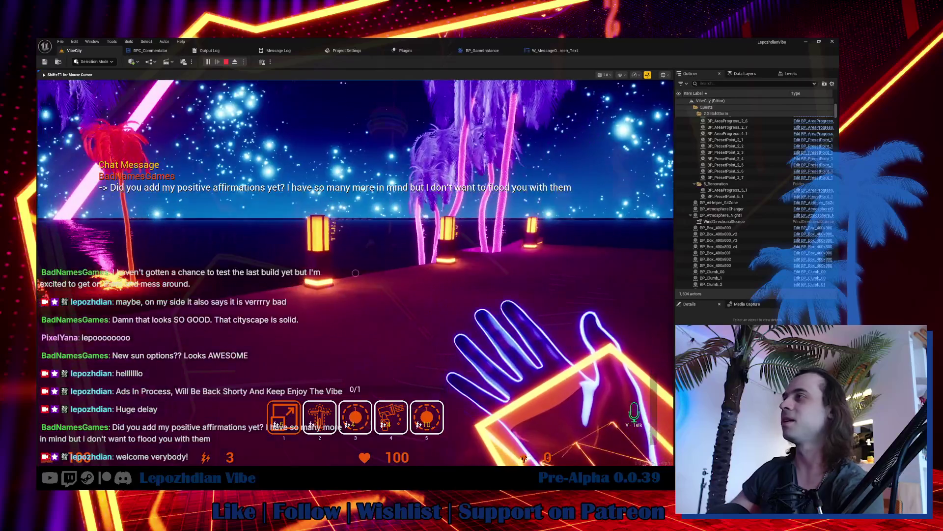
{"action": "key", "text": "w"}
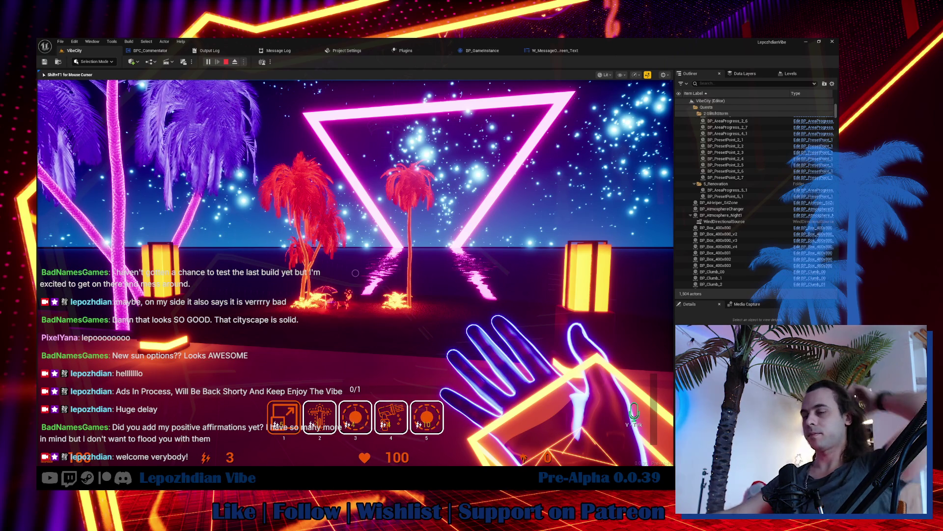
{"action": "key", "text": "shift+F1"}
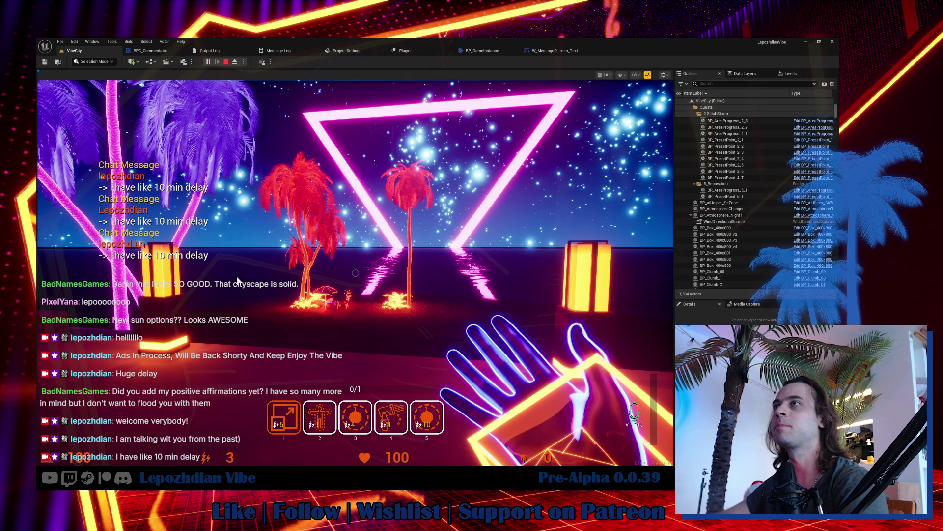
{"action": "left_click", "coordinate": [157, 263]}
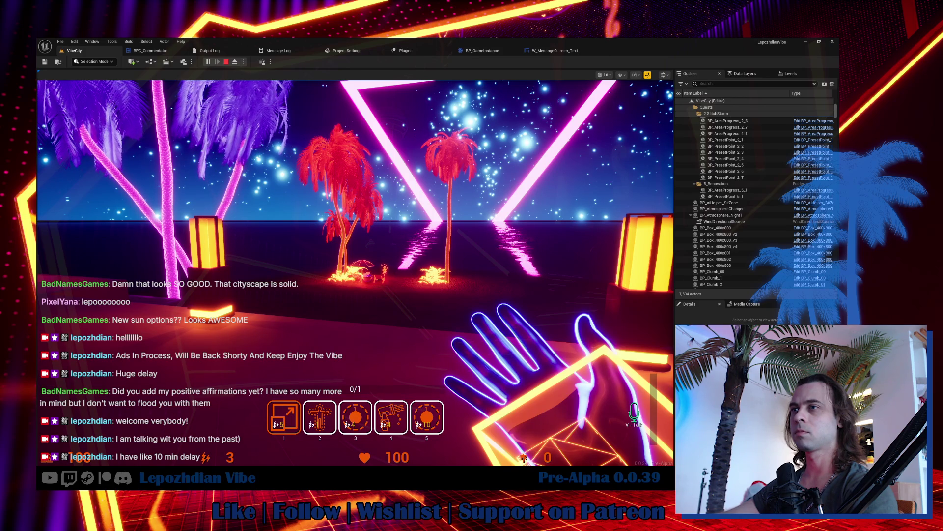
{"action": "left_click", "coordinate": [220, 334]}
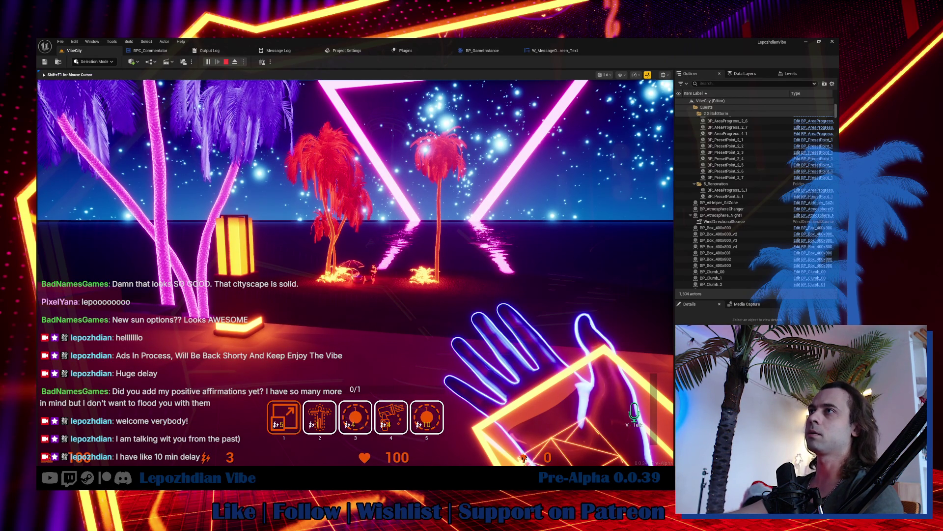
{"action": "left_click", "coordinate": [355, 272]}
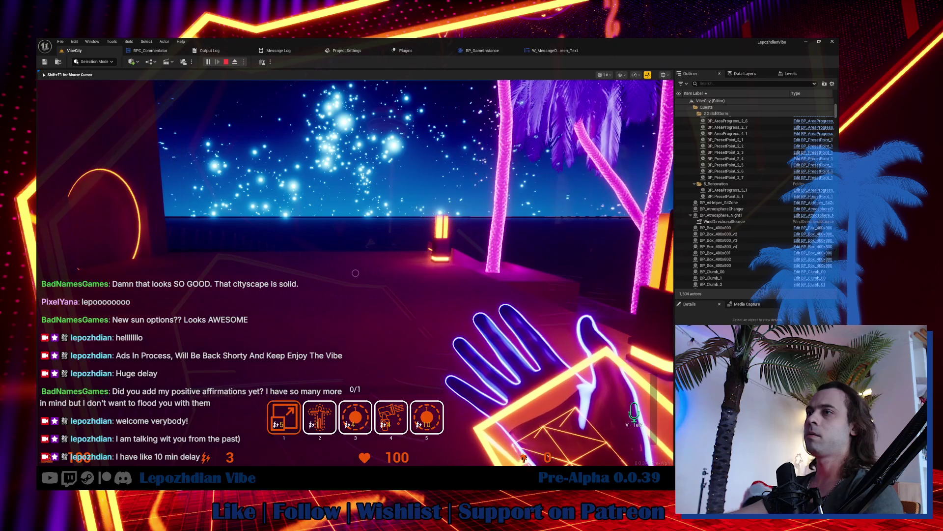
Open and close the in-game menu with Tab, then switch to the Obsidian 0.0.39 notes.
{"action": "key", "text": "Tab"}
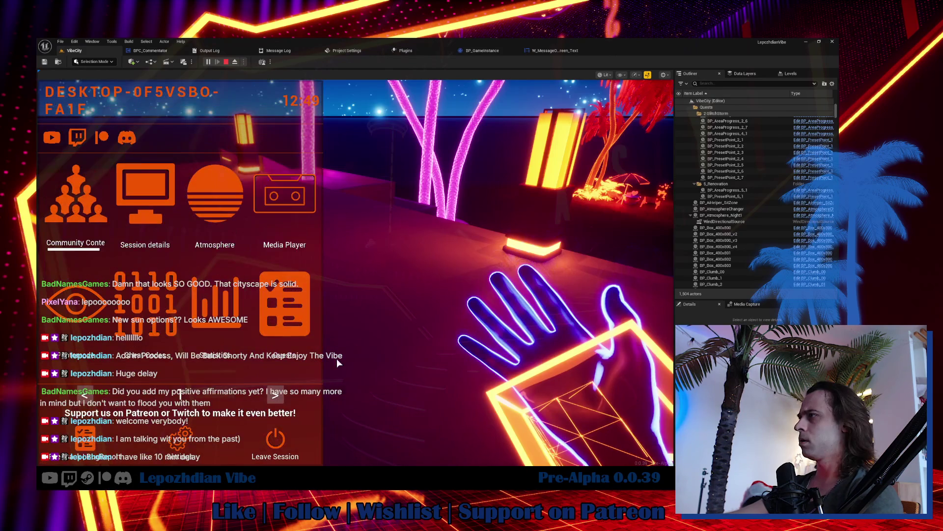
{"action": "key", "text": "Tab"}
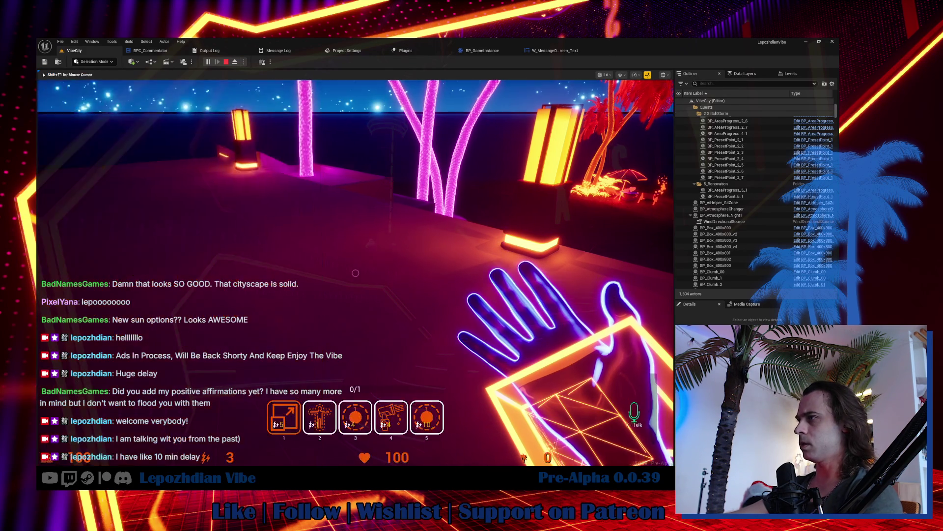
{"action": "key", "text": "alt+Tab"}
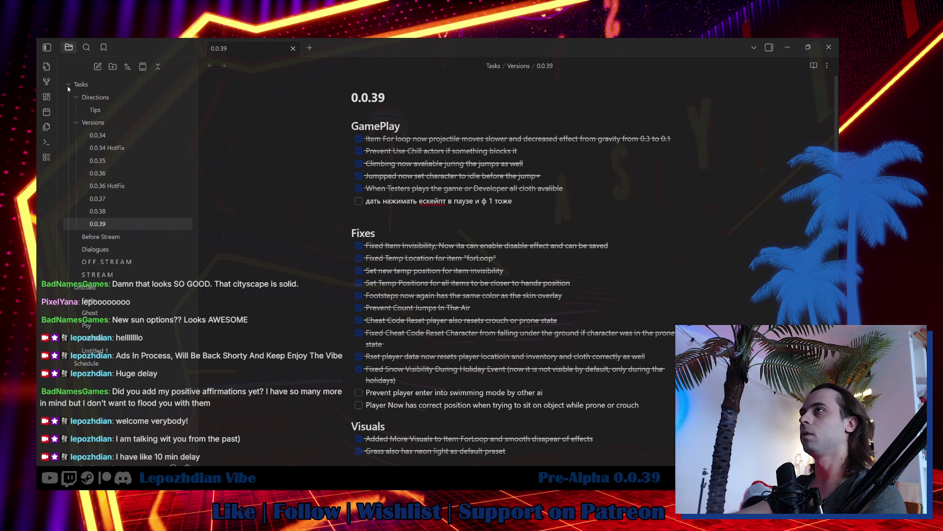
Focus the 0.0.39 note, then minimize Obsidian to reveal the running game.
{"action": "left_click", "coordinate": [428, 150]}
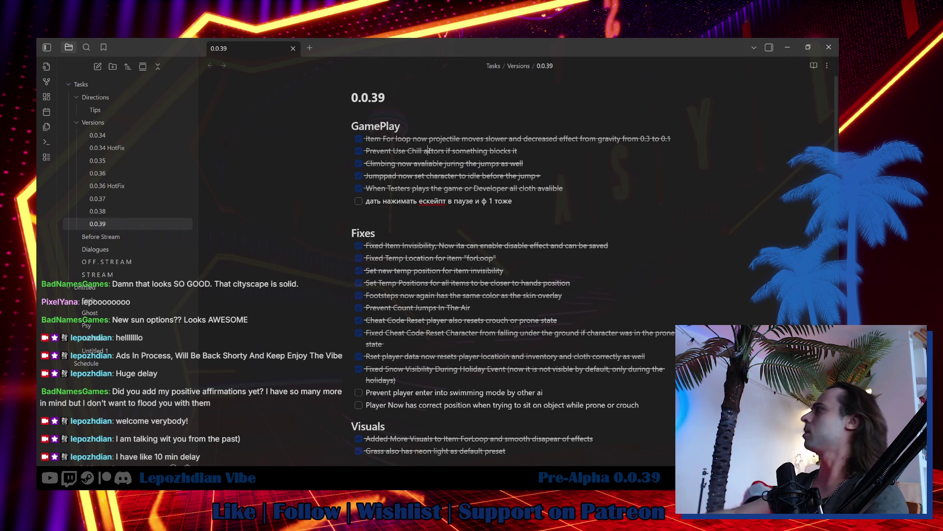
{"action": "left_click", "coordinate": [787, 48]}
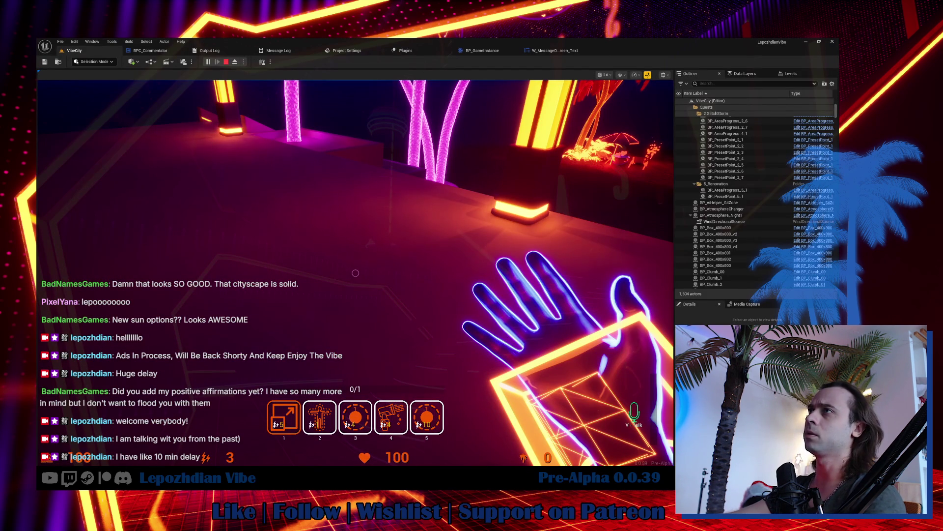
Open the in-game editing overlay, select Box_400x802, and apply the Emissive_Base material.
{"action": "left_click", "coordinate": [355, 273]}
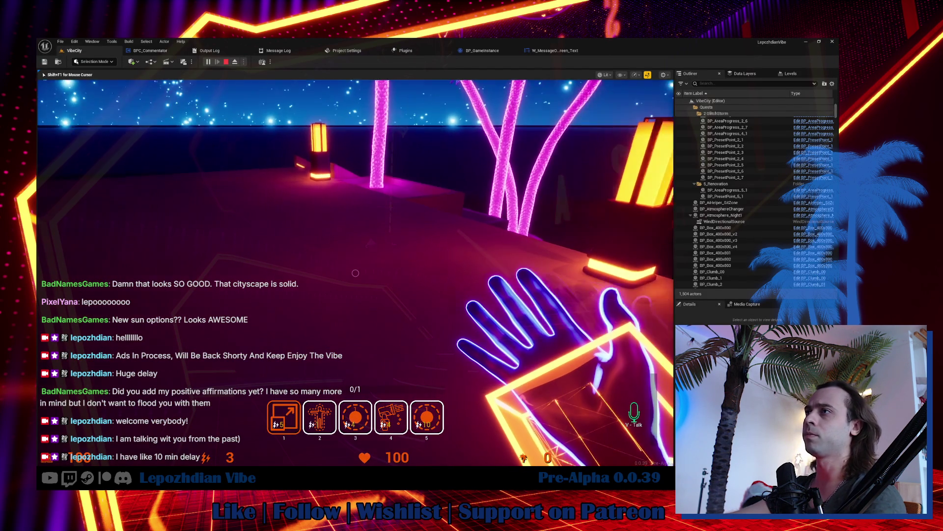
{"action": "key", "text": "Tab"}
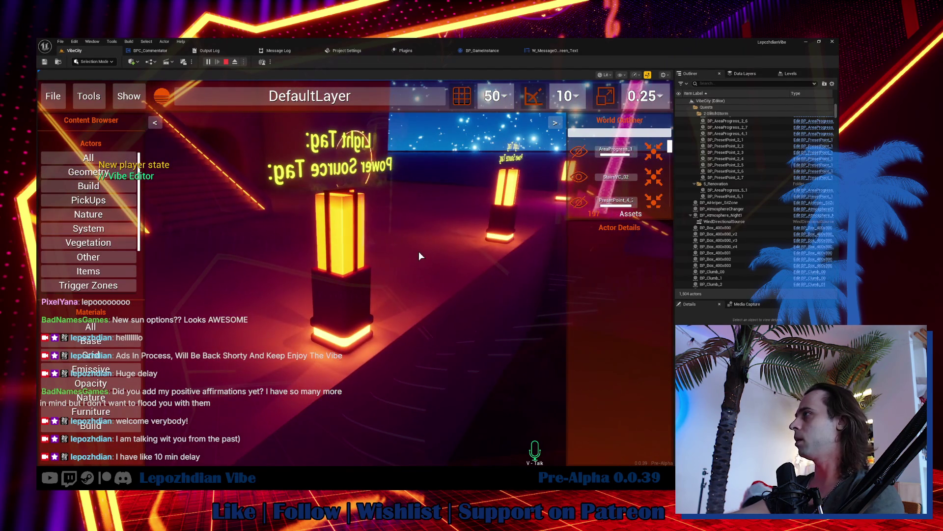
{"action": "left_click", "coordinate": [419, 252]}
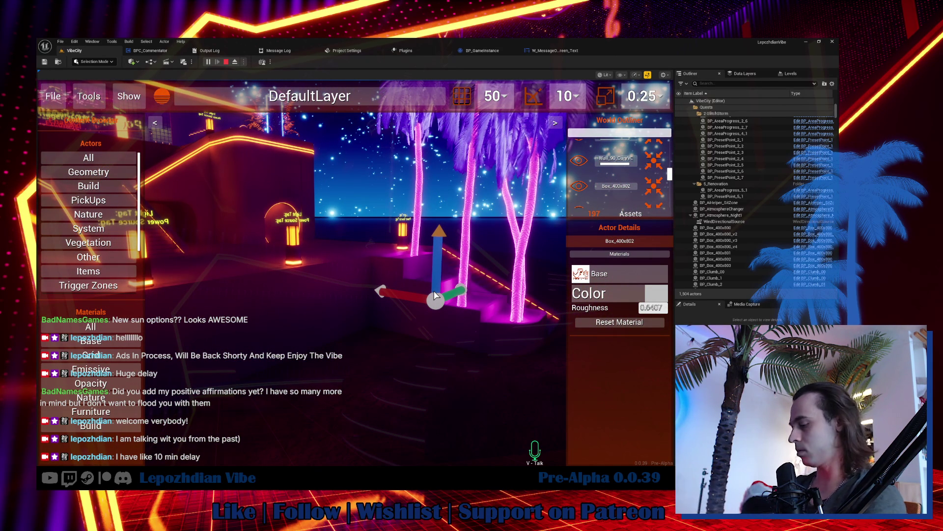
{"action": "left_click", "coordinate": [435, 312]}
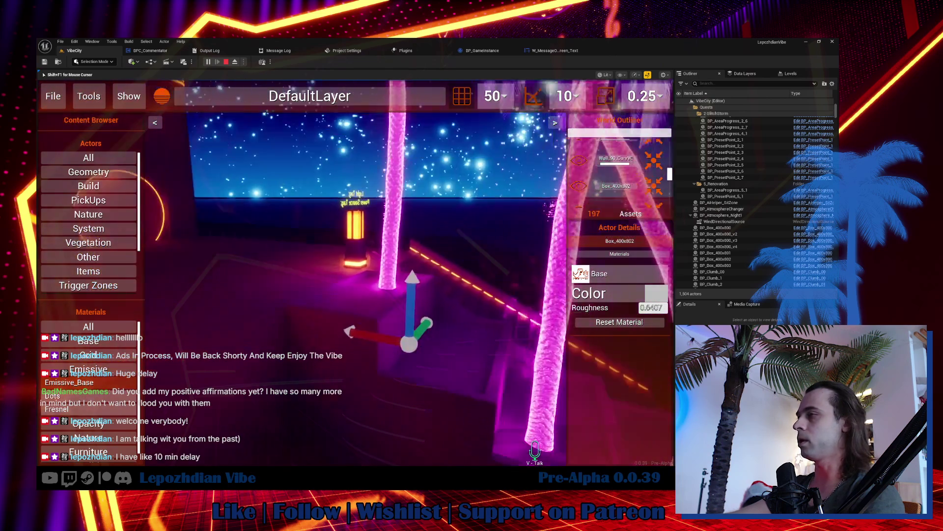
{"action": "key", "text": "shift+F1"}
{"action": "left_click", "coordinate": [107, 403]}
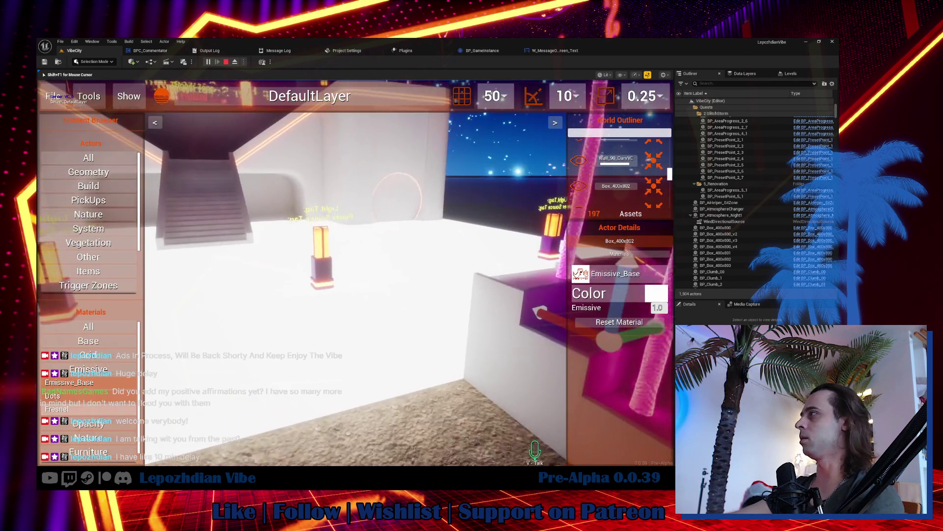
Reset Box_400x802's material to Base and open its Custom HUD Color picker for purple.
{"action": "key", "text": "shift+F1"}
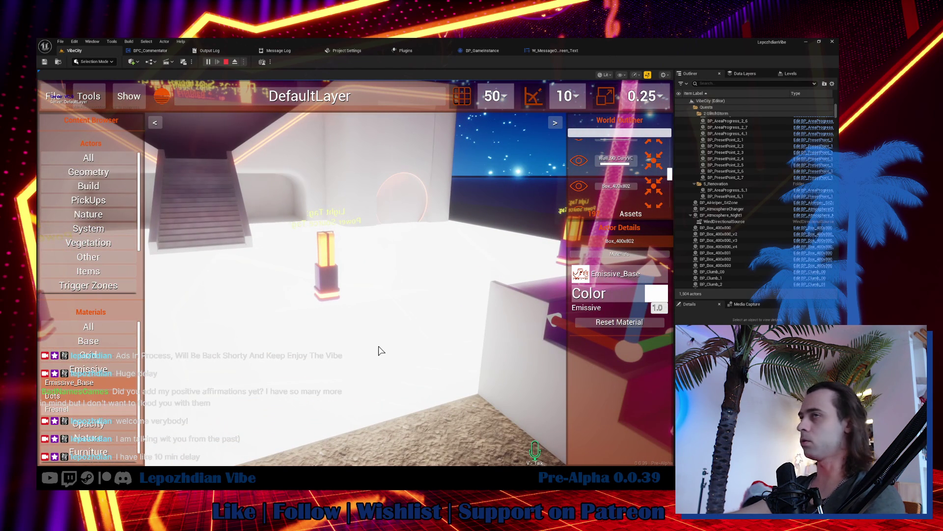
{"action": "left_click", "coordinate": [353, 359]}
{"action": "left_click", "coordinate": [622, 323]}
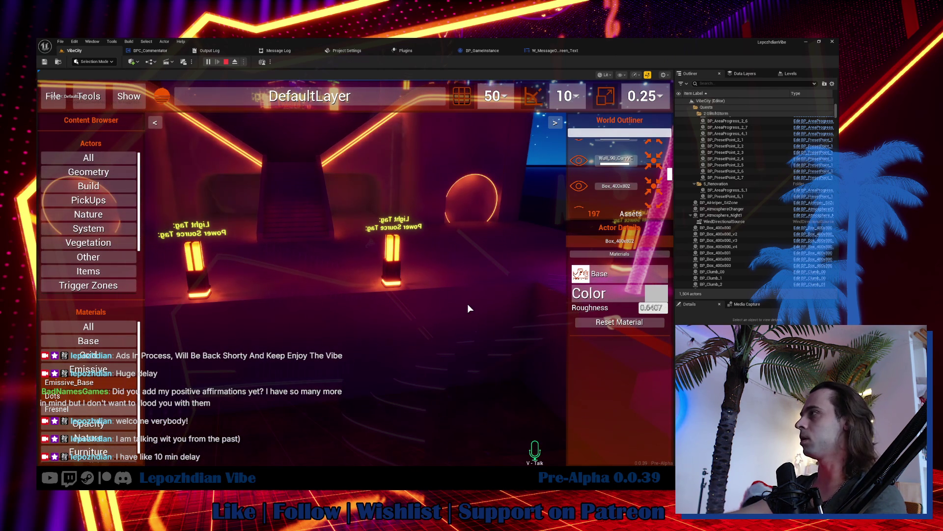
{"action": "key", "text": "w"}
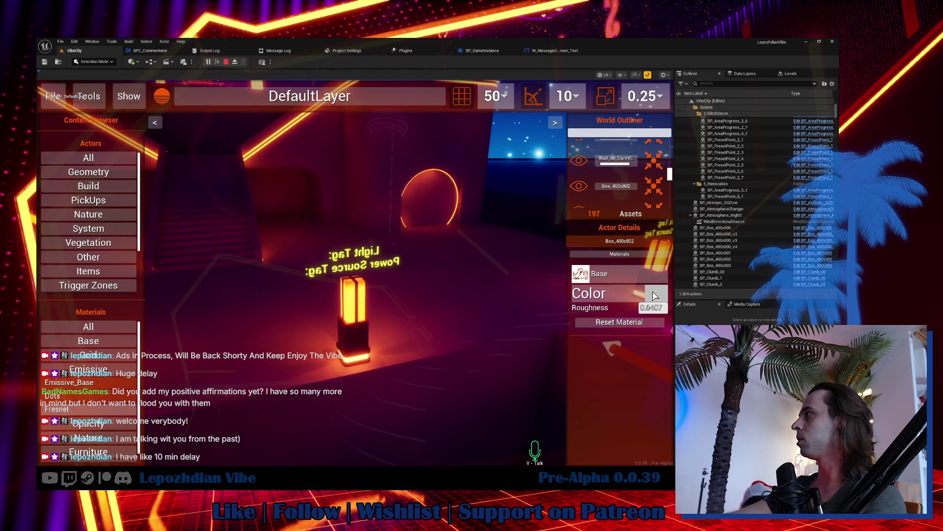
{"action": "left_click", "coordinate": [312, 209]}
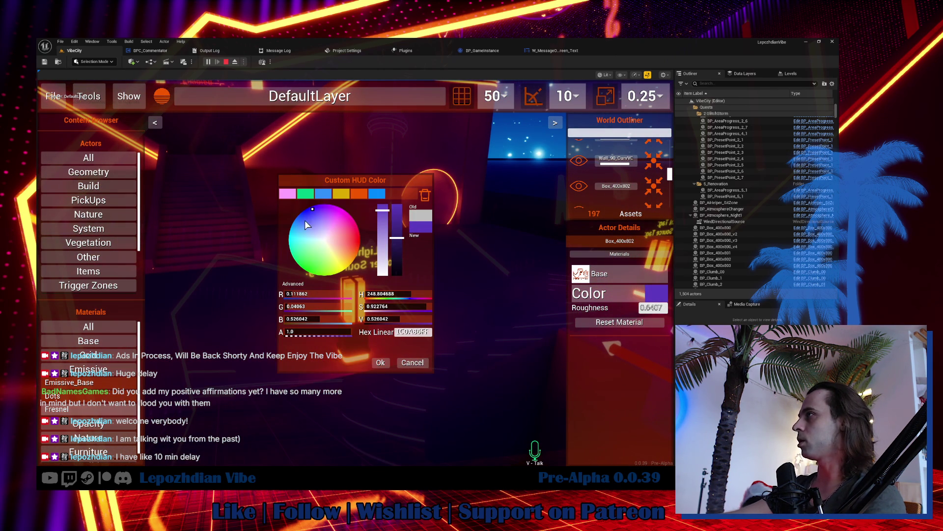
Discard the purple colour and apply Emissive_Base to the first stair box so it glows white.
{"action": "left_click", "coordinate": [399, 364]}
{"action": "key", "text": "s"}
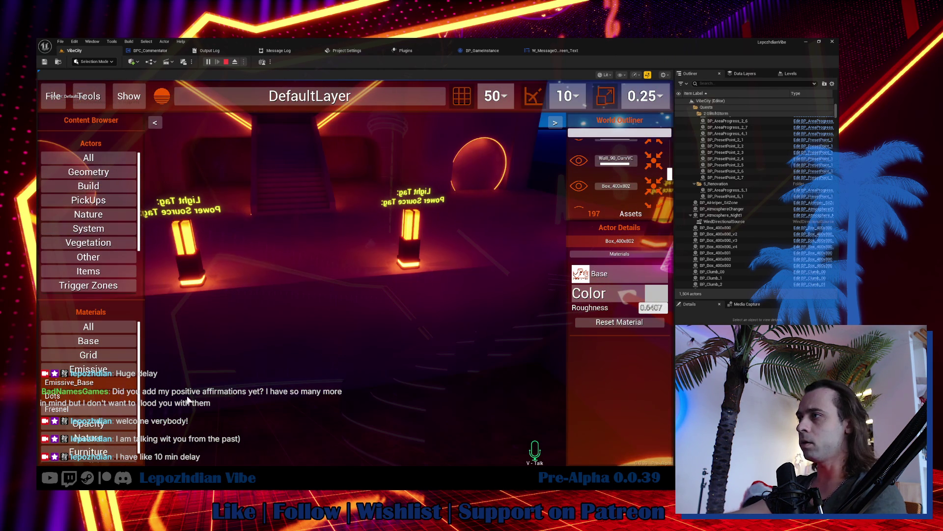
{"action": "key", "text": "shift+F1"}
{"action": "mouse_move", "coordinate": [132, 385]}
{"action": "left_mouse_down"}
{"action": "mouse_move", "coordinate": [110, 388]}
{"action": "mouse_move", "coordinate": [190, 349]}
{"action": "mouse_move", "coordinate": [240, 277]}
{"action": "mouse_move", "coordinate": [284, 248]}
{"action": "mouse_move", "coordinate": [302, 330]}
{"action": "left_mouse_up"}
{"action": "key", "text": "f"}
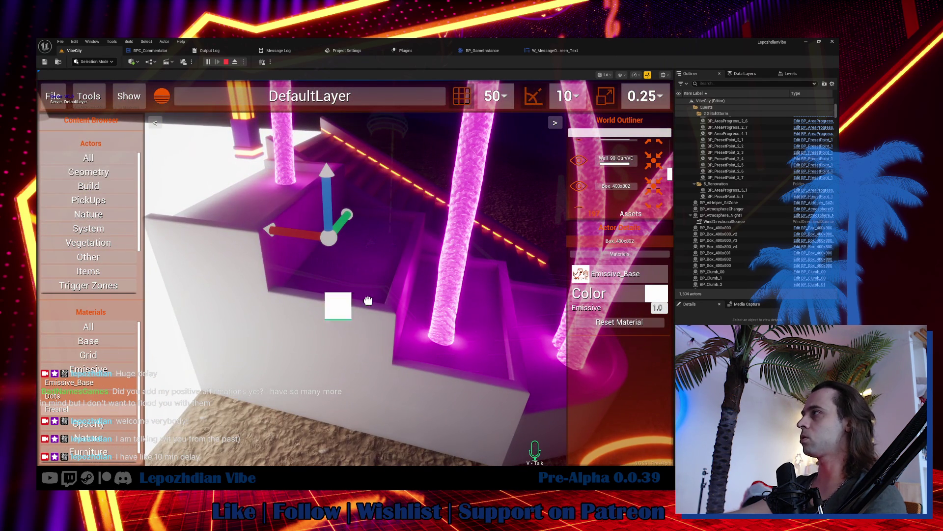
{"action": "left_click_drag", "start_coordinate": [368, 300], "coordinate": [337, 280]}
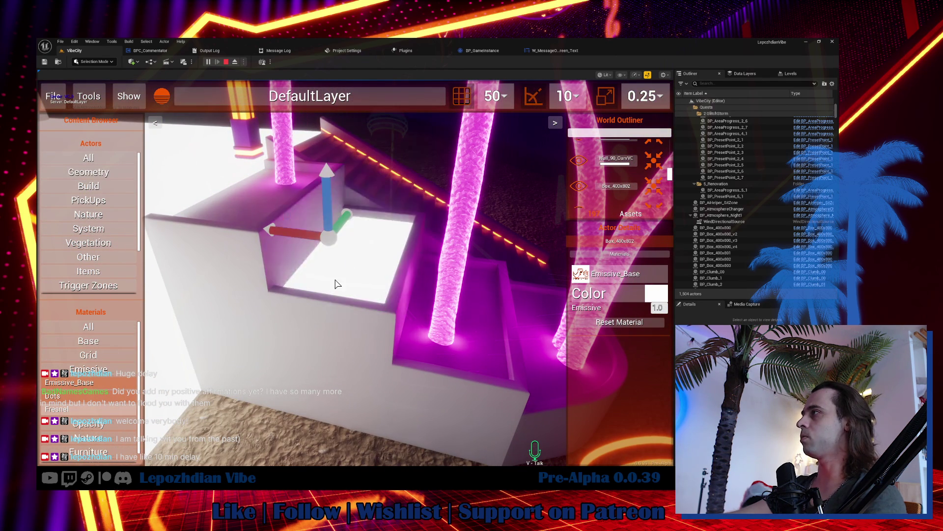
Apply Emissive_Base to the remaining stair boxes, then view the glowing stairs from the side.
{"action": "left_click_drag", "start_coordinate": [90, 375], "coordinate": [256, 202]}
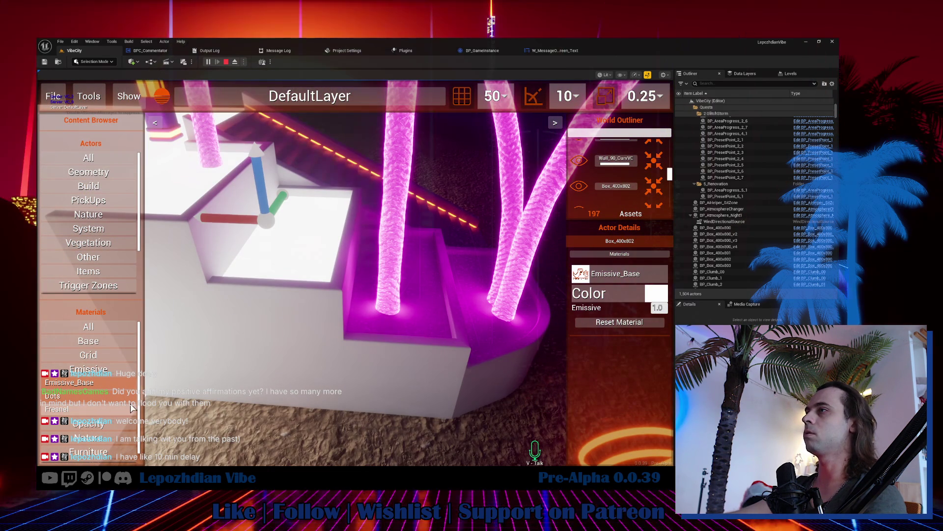
{"action": "mouse_move", "coordinate": [132, 407]}
{"action": "left_mouse_down"}
{"action": "mouse_move", "coordinate": [431, 322]}
{"action": "mouse_move", "coordinate": [422, 312]}
{"action": "left_mouse_up"}
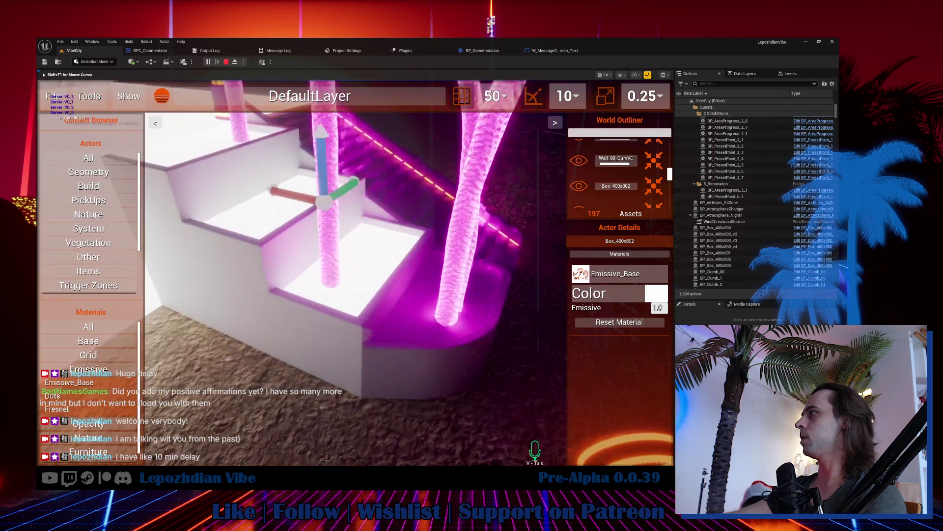
{"action": "mouse_move", "coordinate": [73, 381]}
{"action": "left_mouse_down"}
{"action": "mouse_move", "coordinate": [358, 337]}
{"action": "mouse_move", "coordinate": [358, 320]}
{"action": "left_mouse_up"}
{"action": "mouse_move", "coordinate": [72, 381]}
{"action": "left_mouse_down"}
{"action": "mouse_move", "coordinate": [339, 326]}
{"action": "mouse_move", "coordinate": [298, 306]}
{"action": "mouse_move", "coordinate": [314, 315]}
{"action": "left_mouse_up"}
{"action": "left_click", "coordinate": [315, 315]}
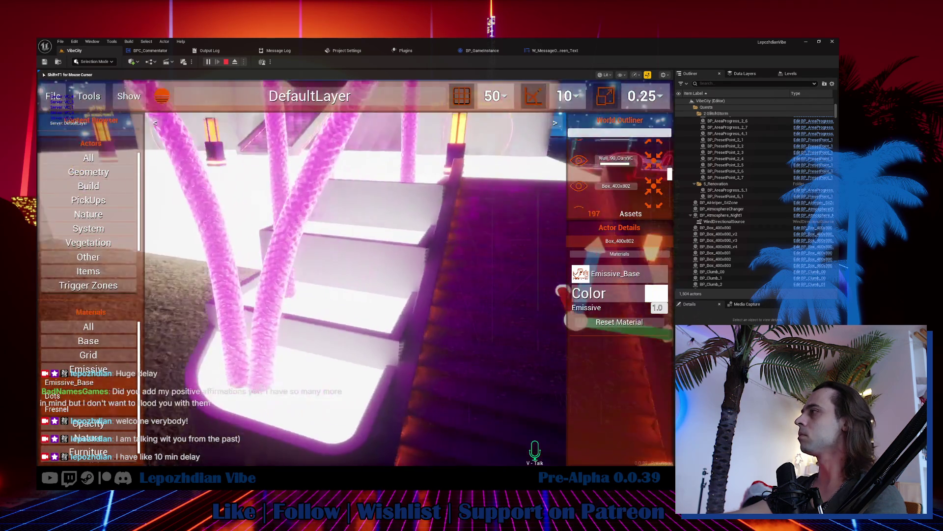
{"action": "key", "text": "s"}
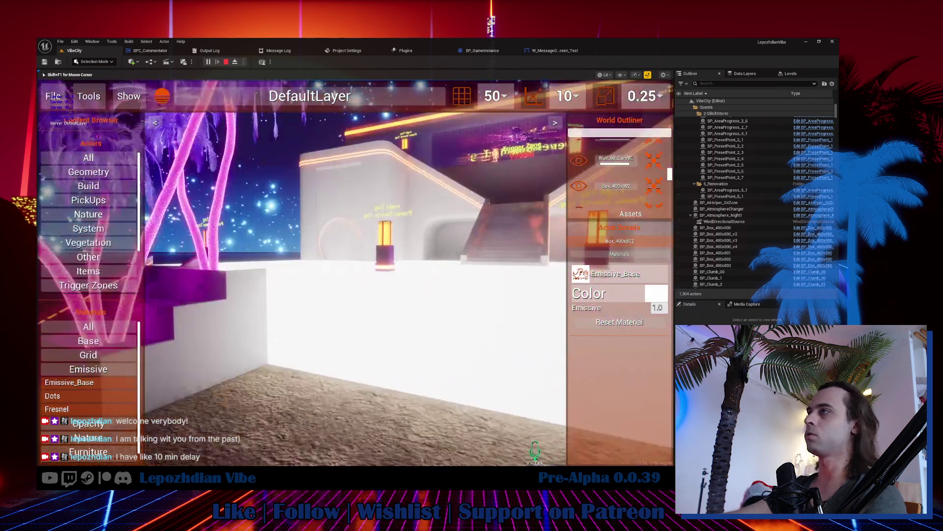
{"action": "key", "text": "shift+F1"}
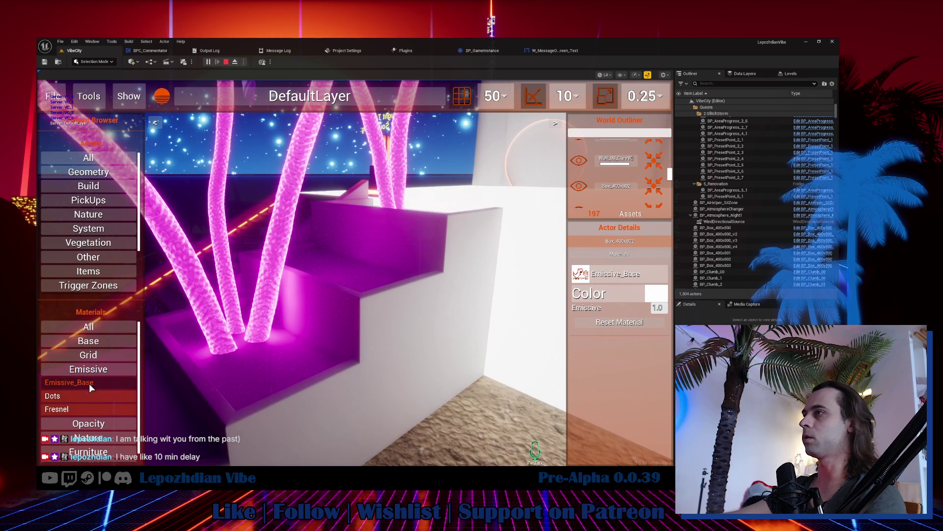
{"action": "left_click", "coordinate": [324, 413]}
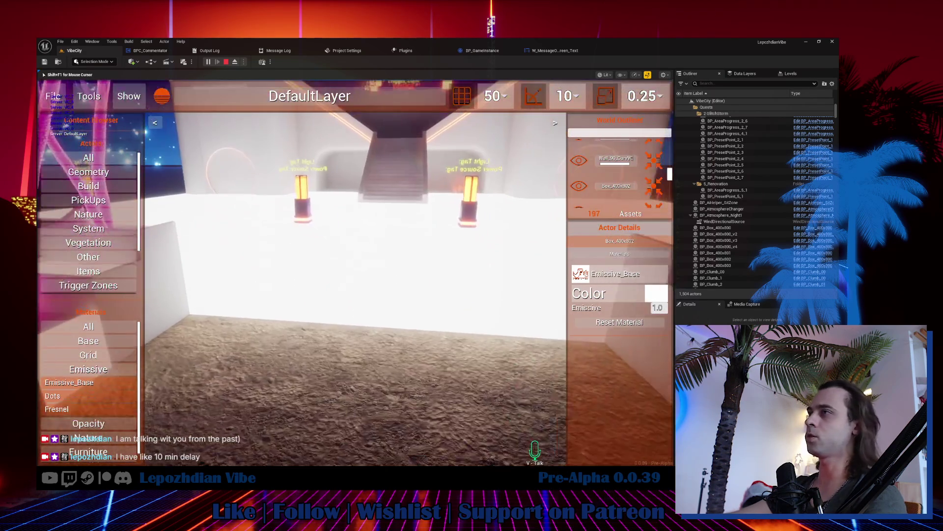
Save the map as '1', overwriting the existing map 1.
{"action": "left_click", "coordinate": [111, 369]}
{"action": "left_click", "coordinate": [53, 95]}
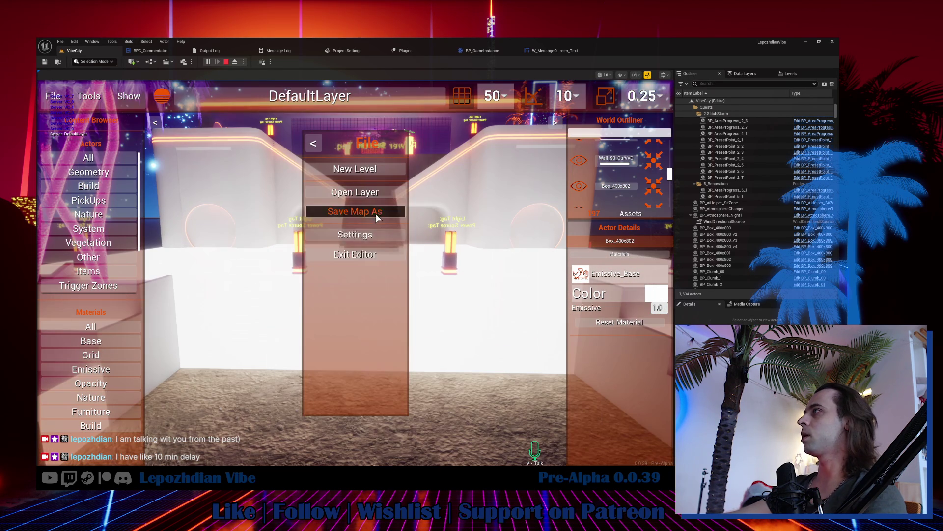
{"action": "left_click", "coordinate": [375, 213]}
{"action": "left_click", "coordinate": [369, 175]}
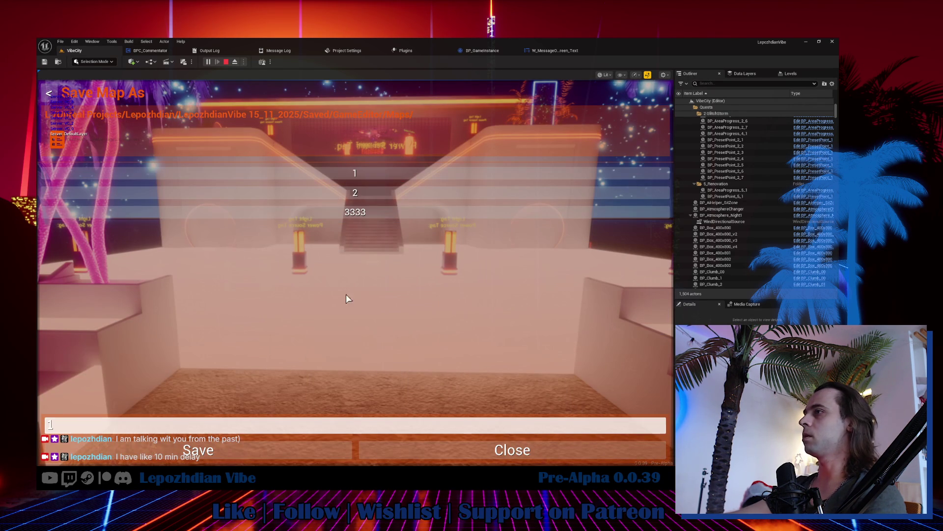
{"action": "left_click", "coordinate": [278, 449]}
{"action": "left_click", "coordinate": [339, 335]}
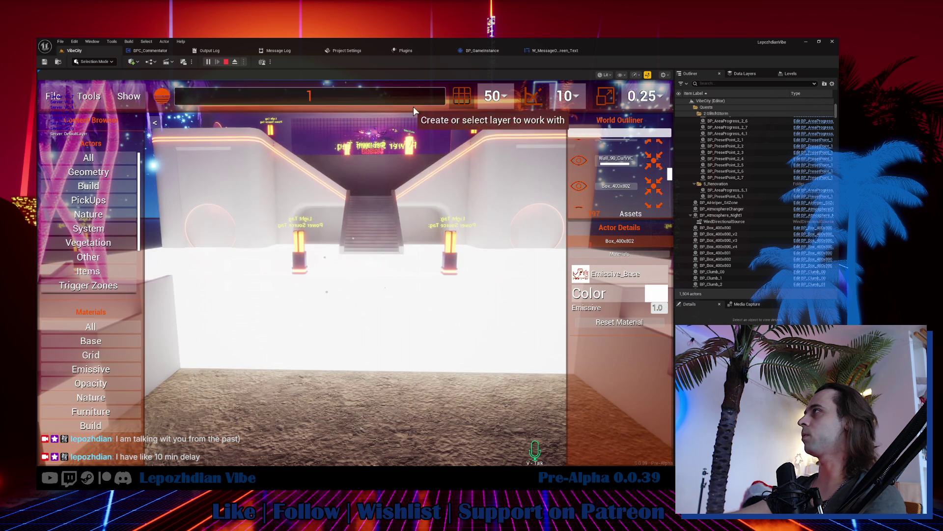
Delete the current layer back to DefaultLayer and stop the play session.
{"action": "left_click", "coordinate": [414, 104]}
{"action": "left_click", "coordinate": [512, 200]}
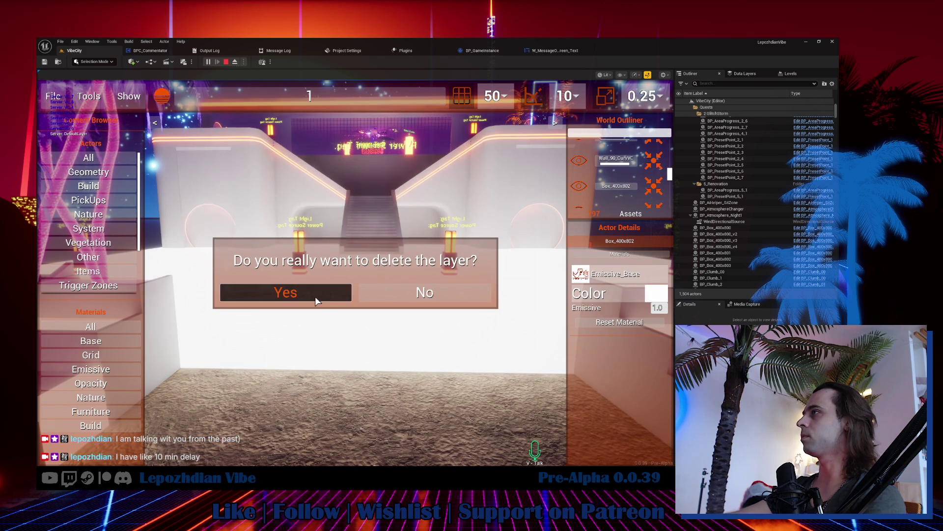
{"action": "left_click", "coordinate": [315, 300]}
{"action": "scroll", "coordinate": [347, 348], "scroll_direction": "down", "scroll_amount": 3}
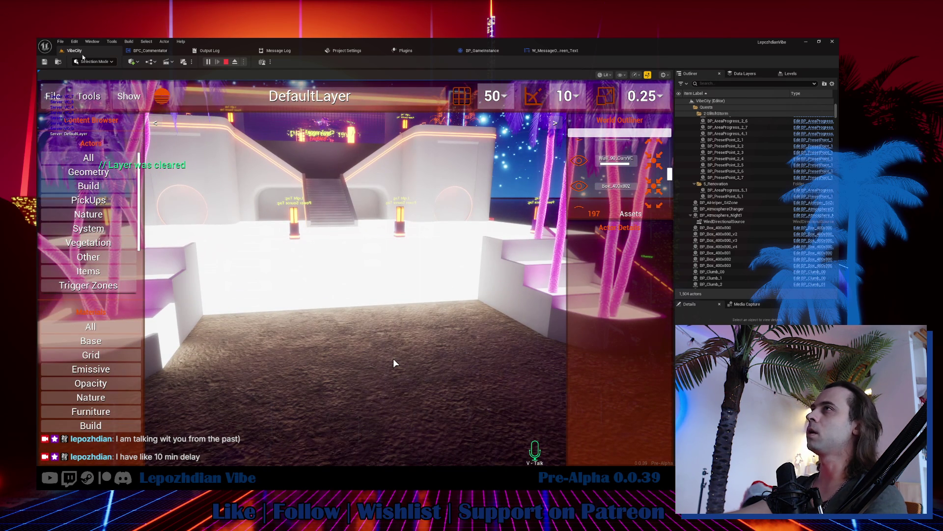
{"action": "key", "text": "Escape"}
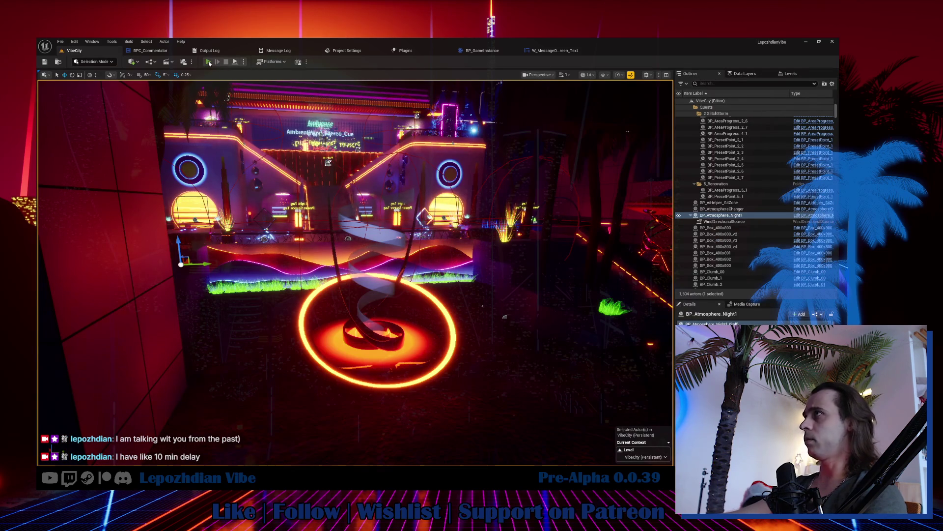
Start a new play session and open the Vibe Editor from page 2 of the in-game menu.
{"action": "left_click", "coordinate": [209, 63]}
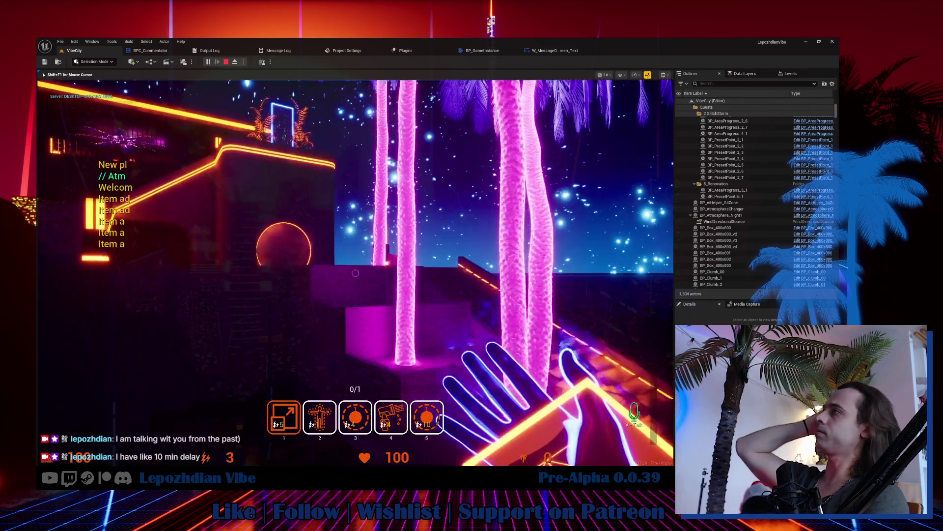
{"action": "key", "text": "Tab"}
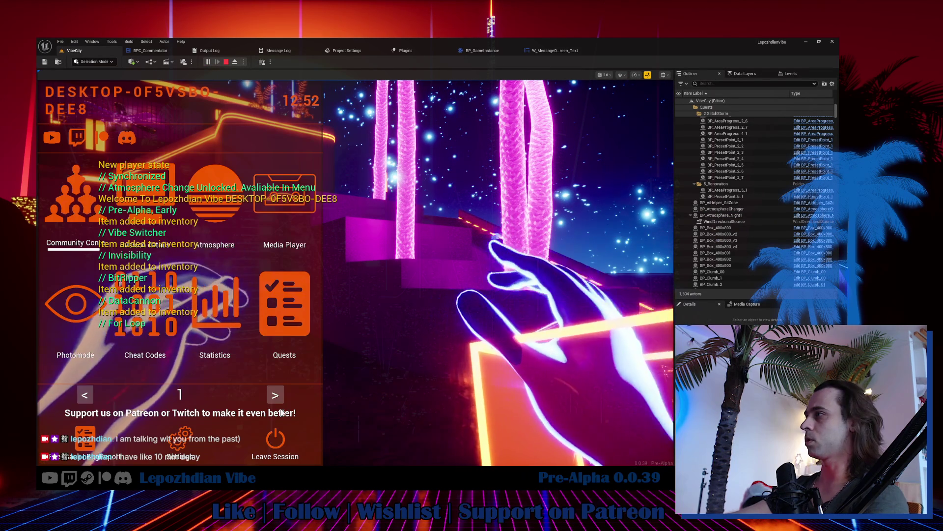
{"action": "left_click", "coordinate": [275, 395]}
{"action": "left_click", "coordinate": [260, 317]}
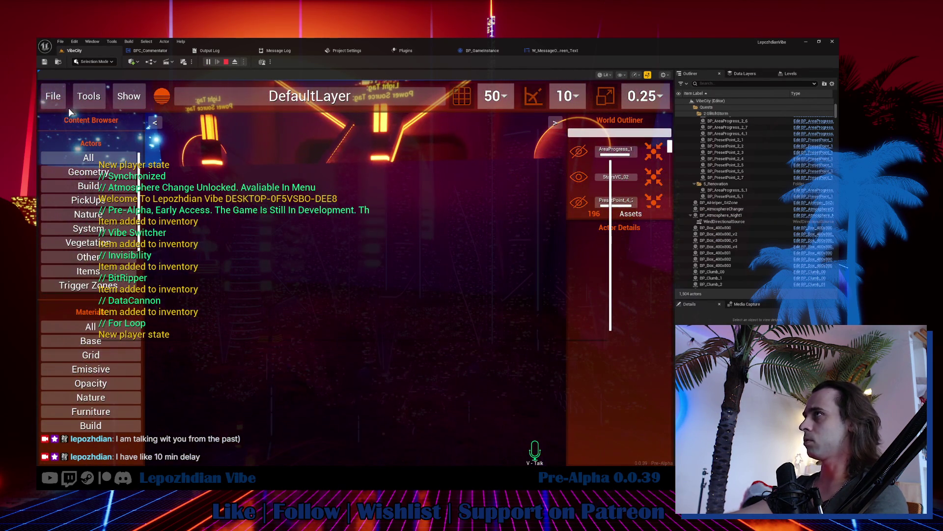
Open level '1' and delete its layer, confirming with Yes.
{"action": "left_click", "coordinate": [53, 97]}
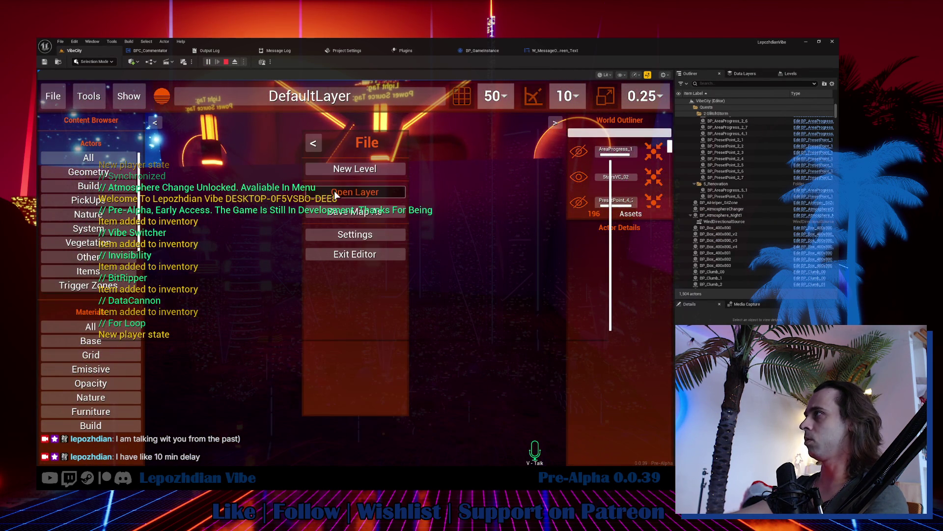
{"action": "left_click", "coordinate": [354, 192]}
{"action": "left_click", "coordinate": [285, 445]}
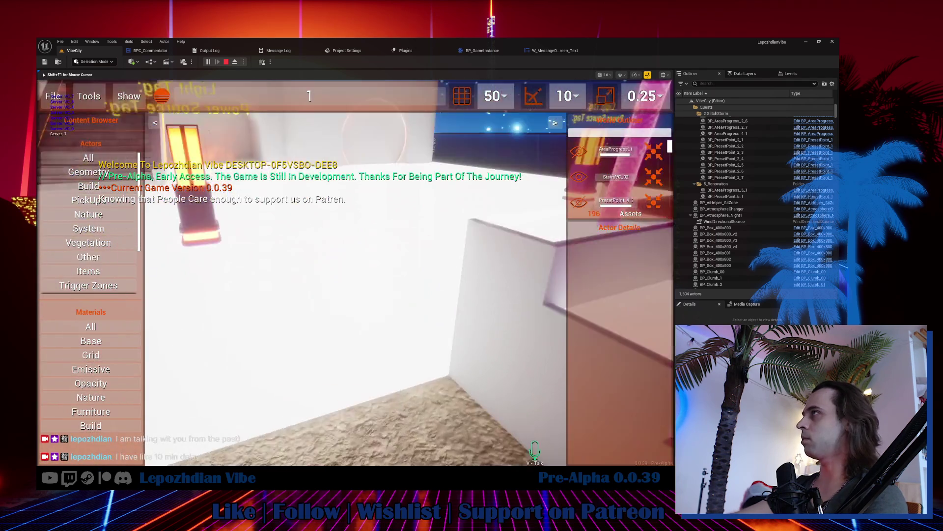
{"action": "key", "text": "shift+F1"}
{"action": "left_click", "coordinate": [373, 102]}
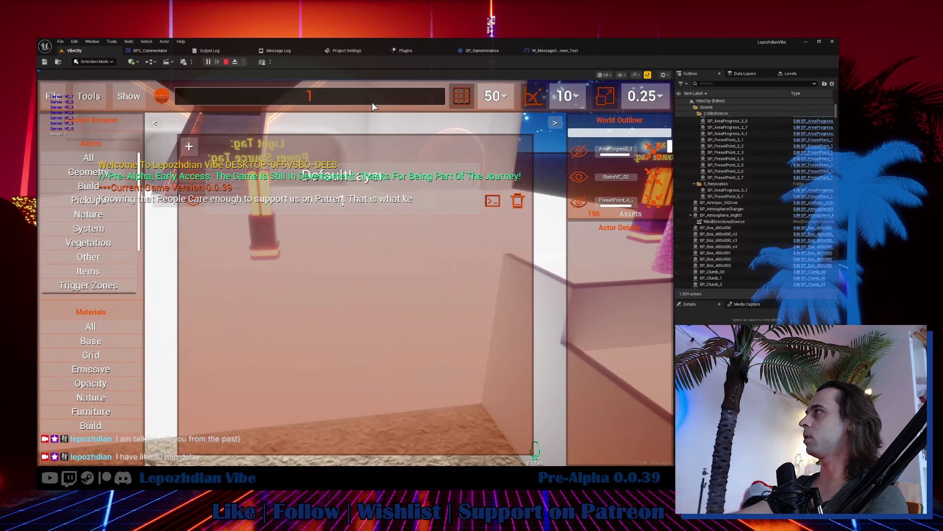
{"action": "left_click", "coordinate": [519, 206]}
{"action": "left_click", "coordinate": [304, 292]}
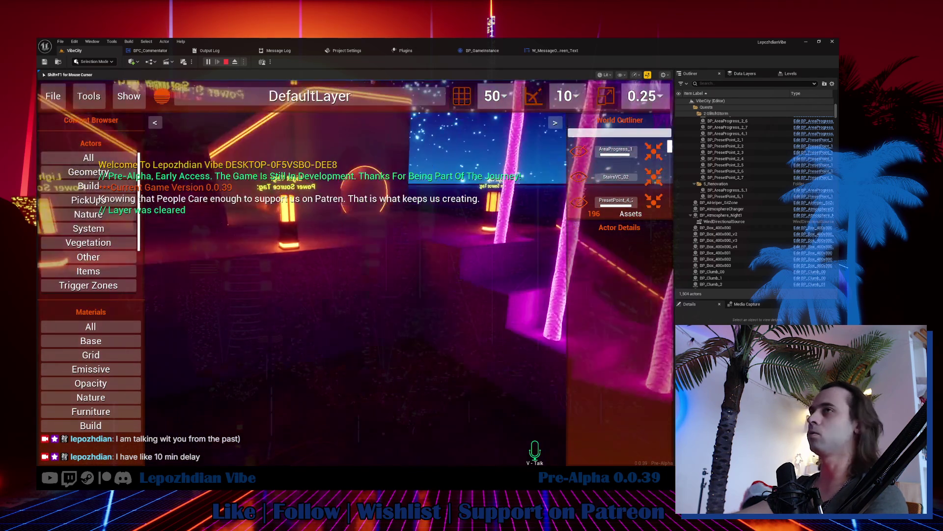
{"action": "key", "text": "shift+F1"}
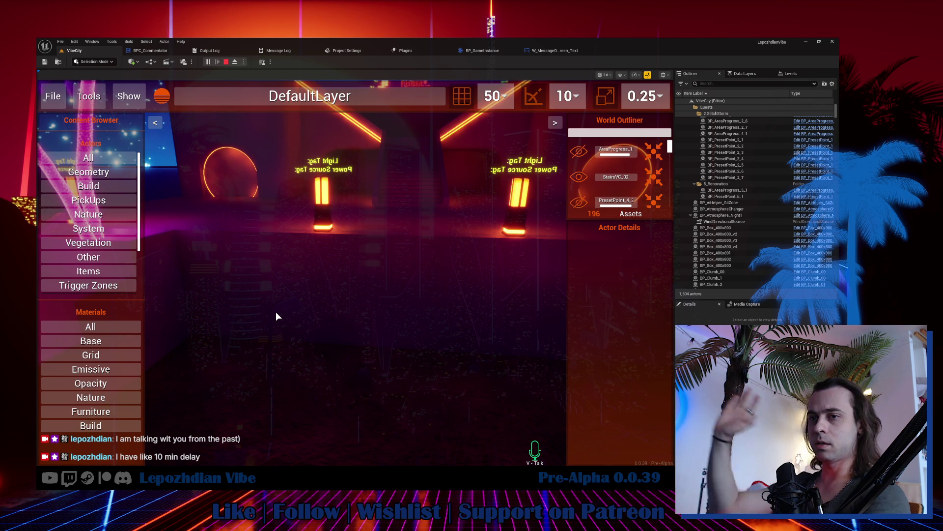
{"action": "left_click", "coordinate": [312, 304]}
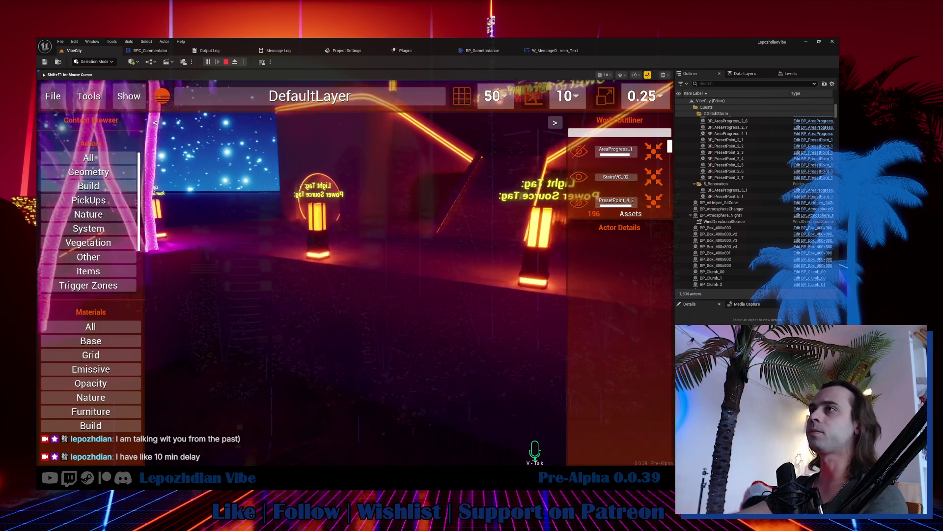
{"action": "key", "text": "shift+F1"}
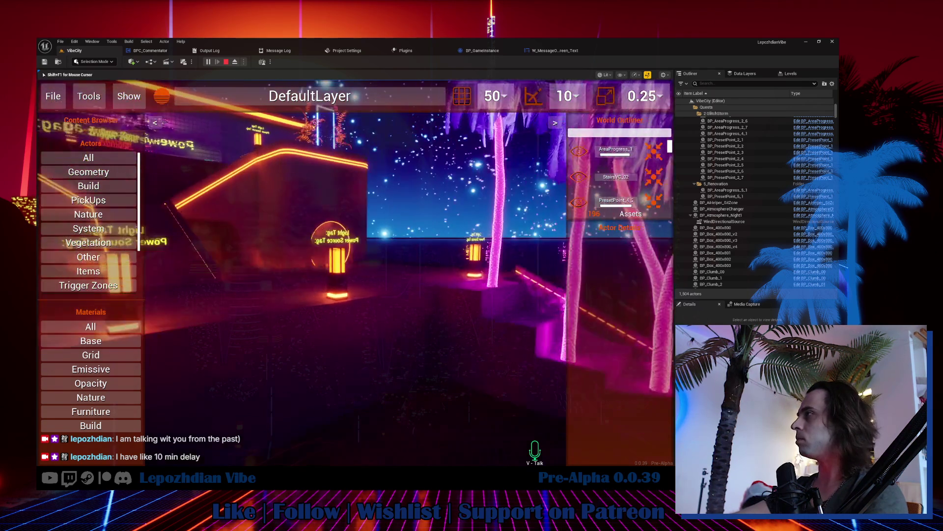
Release the mouse from the game camera, then end the play-in-editor session.
{"action": "key", "text": "shift+F1"}
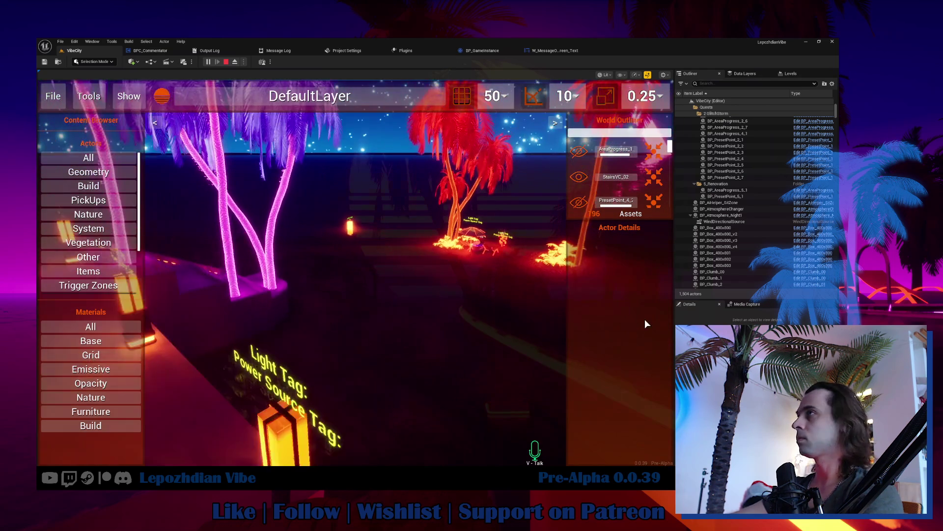
{"action": "key", "text": "Escape"}
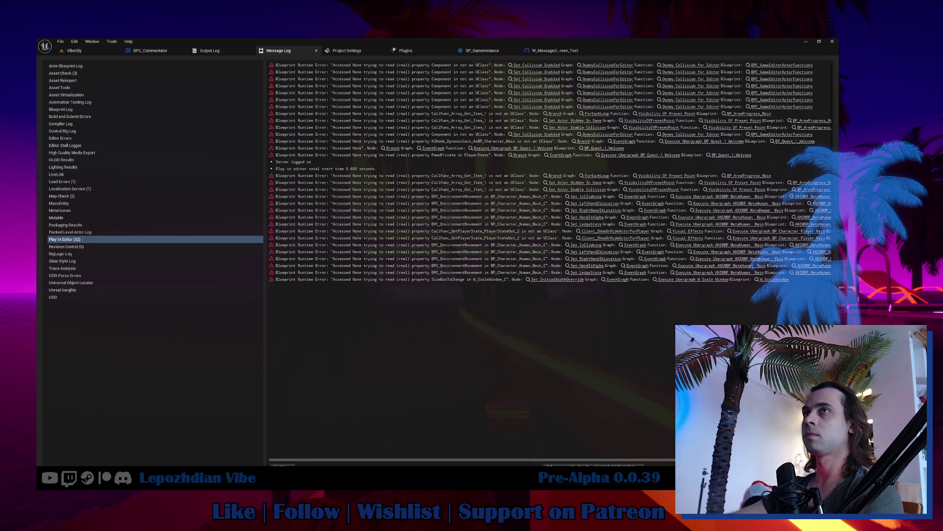
Leave the Message Log and return to the VibeCity level tab.
{"action": "left_click", "coordinate": [74, 50]}
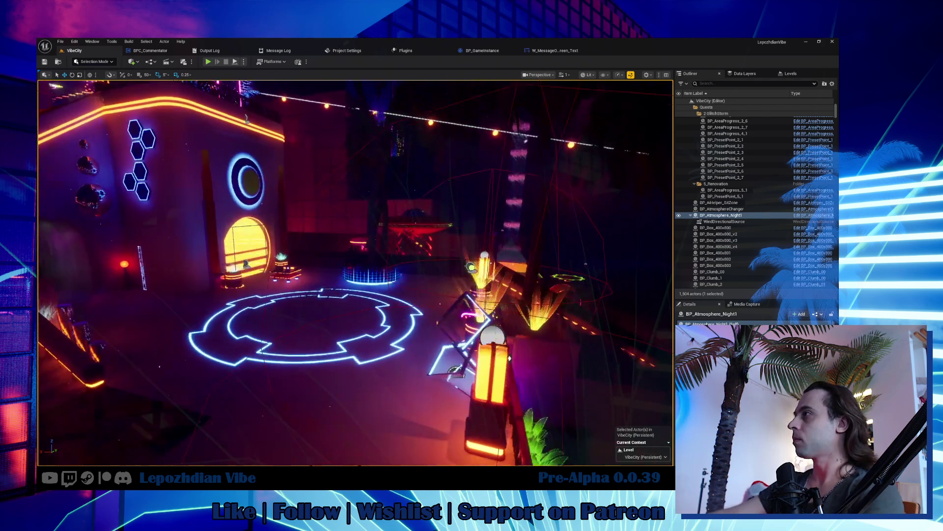
Launch a new play-in-editor session of VibeCity with the toolbar Play button.
{"action": "key", "text": "super+alt+d"}
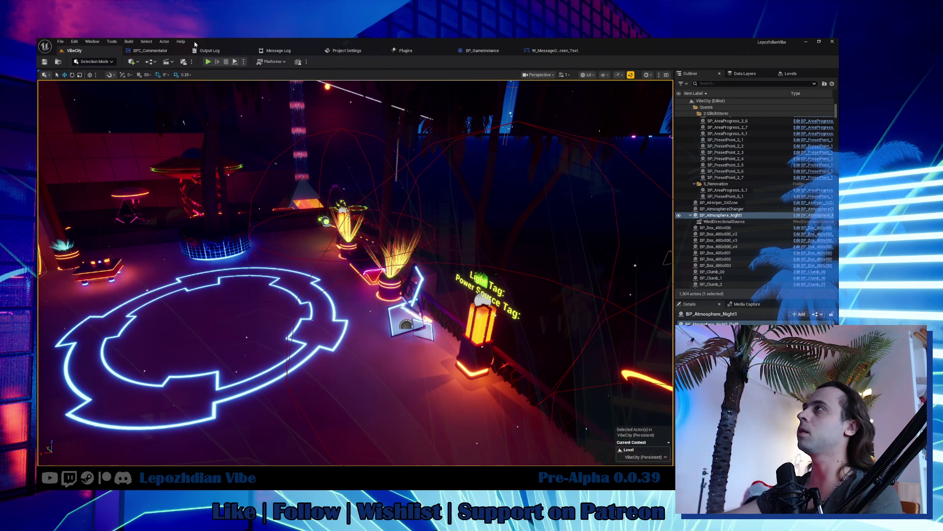
{"action": "left_click", "coordinate": [208, 62]}
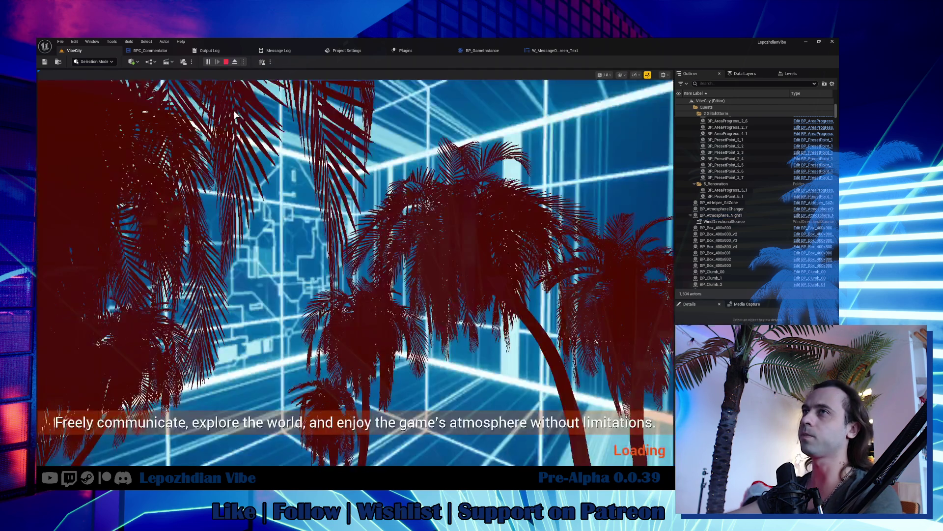
Open the Vibe Editor from the next page of the in-game menu.
{"action": "key", "text": "Escape"}
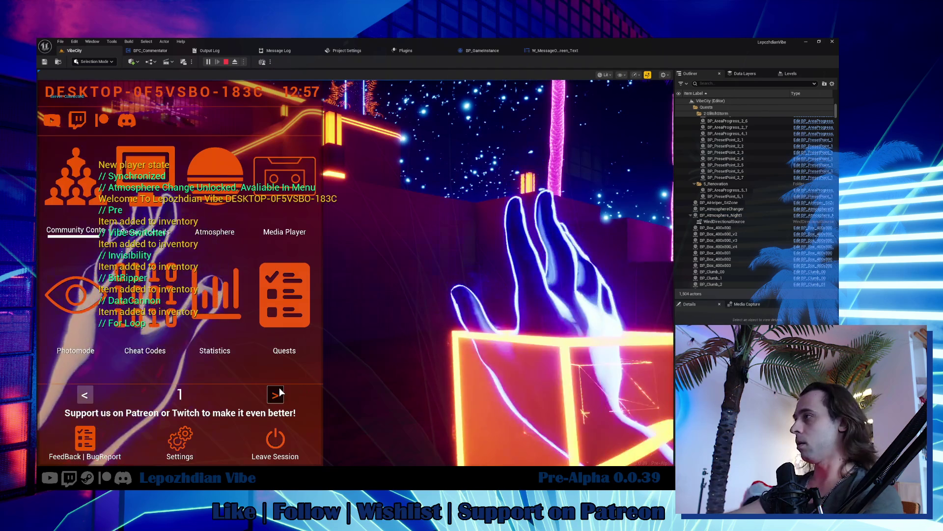
{"action": "left_click", "coordinate": [279, 388]}
{"action": "left_click", "coordinate": [255, 344]}
{"action": "left_click", "coordinate": [420, 295]}
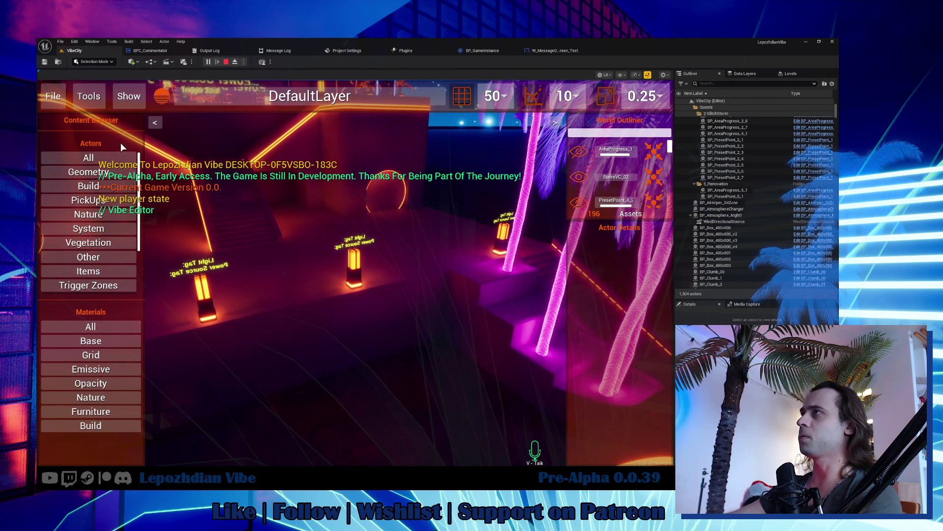
Load the saved layer named '1' through the in-game File menu.
{"action": "left_click", "coordinate": [55, 101]}
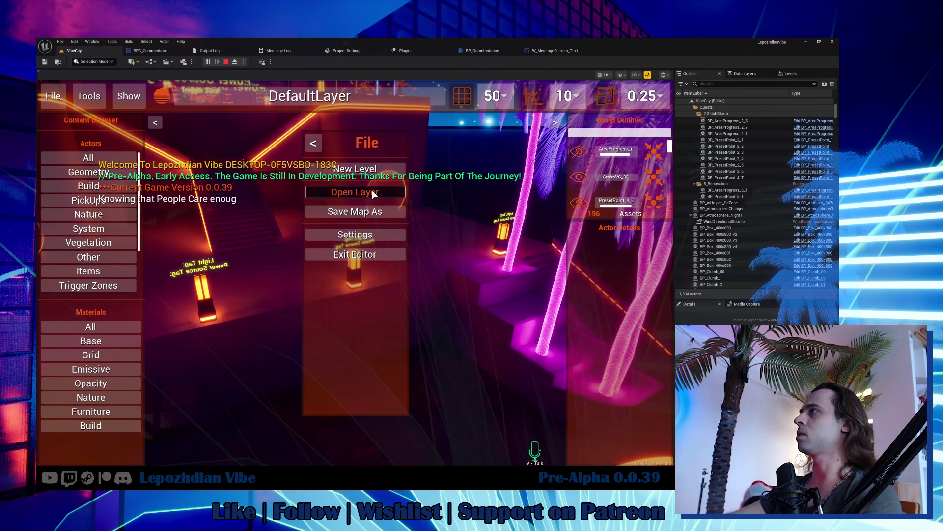
{"action": "left_click", "coordinate": [361, 193]}
{"action": "left_click", "coordinate": [270, 440]}
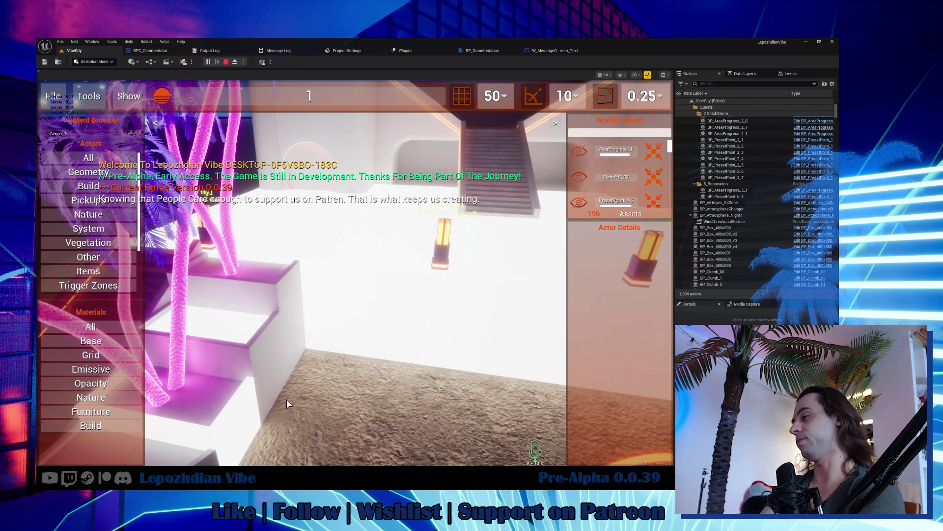
{"action": "left_click", "coordinate": [287, 399]}
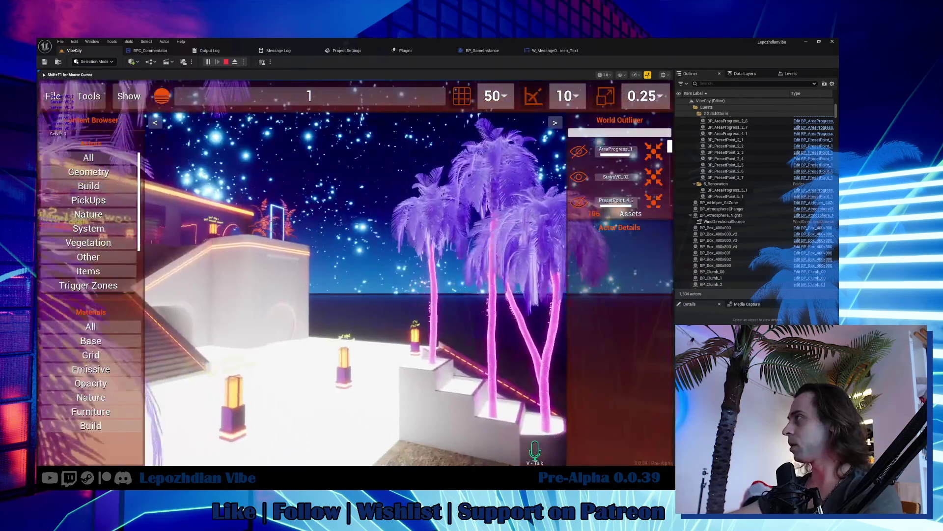
Check the layer list, then stop play to return to the BP_GameStateBase graph.
{"action": "key", "text": "shift+F1"}
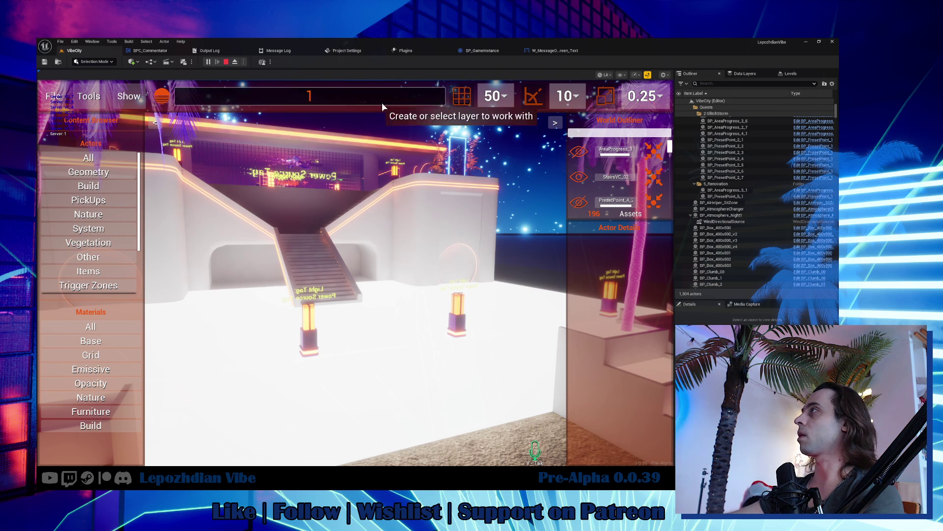
{"action": "left_click", "coordinate": [381, 102]}
{"action": "left_click", "coordinate": [379, 112]}
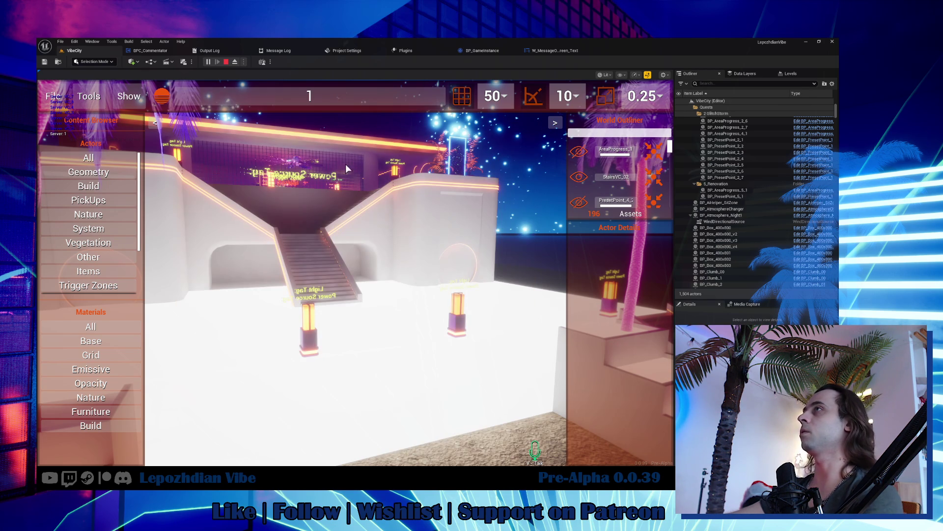
{"action": "key", "text": "Escape"}
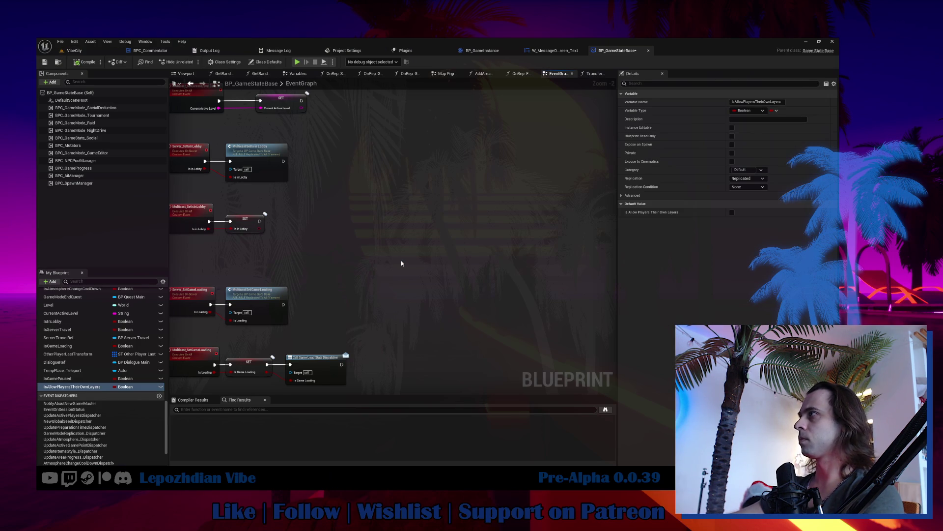
Add a custom event Server_SetIsAllowOwnLayers set to Run on Server and Reliable.
{"action": "key", "text": "ctrl+v"}
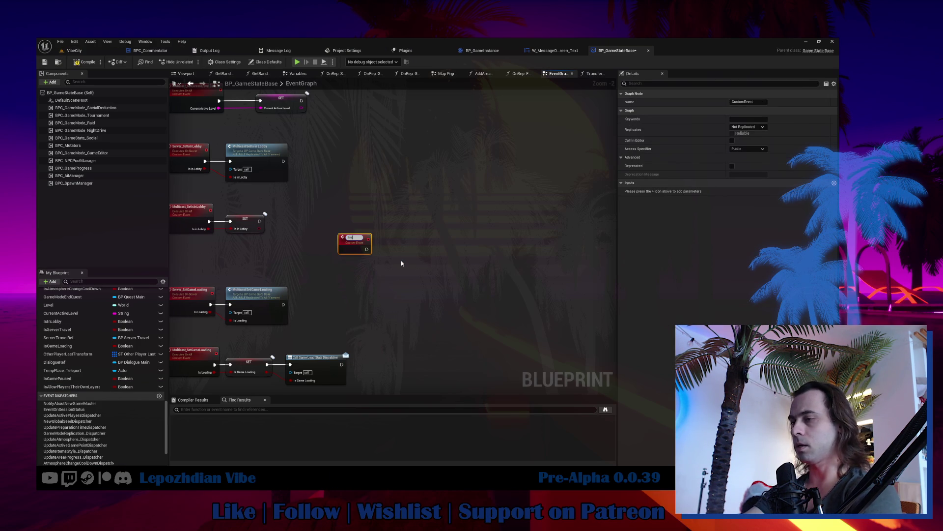
{"action": "type", "text": "rver_SetIs"}
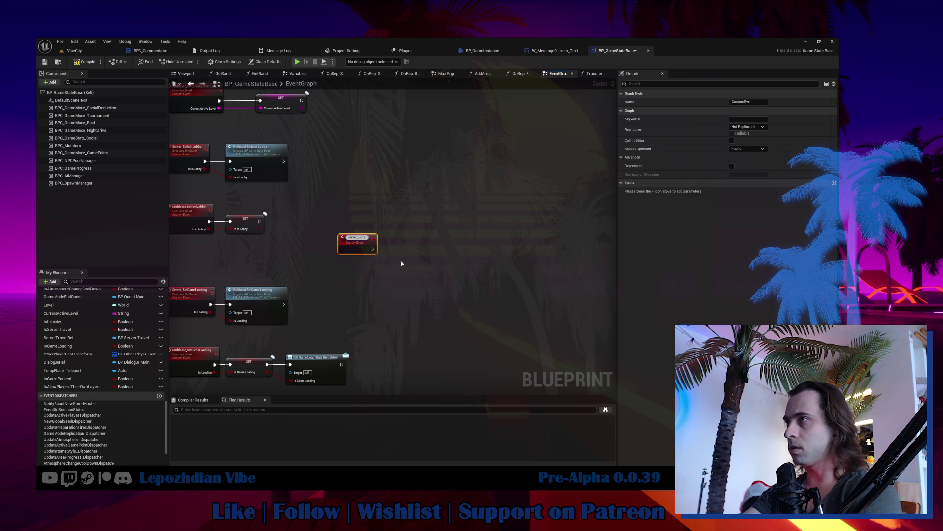
{"action": "type", "text": "Allow"}
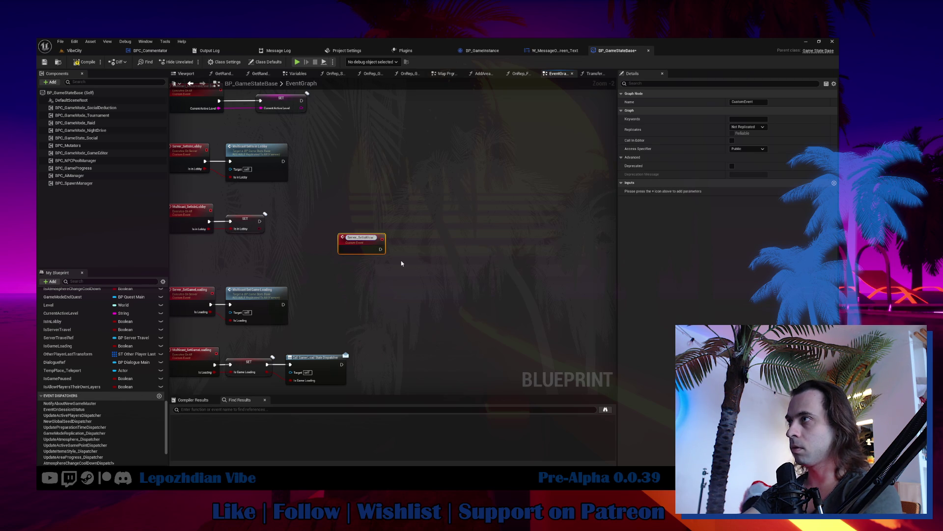
{"action": "type", "text": "OwnLayers"}
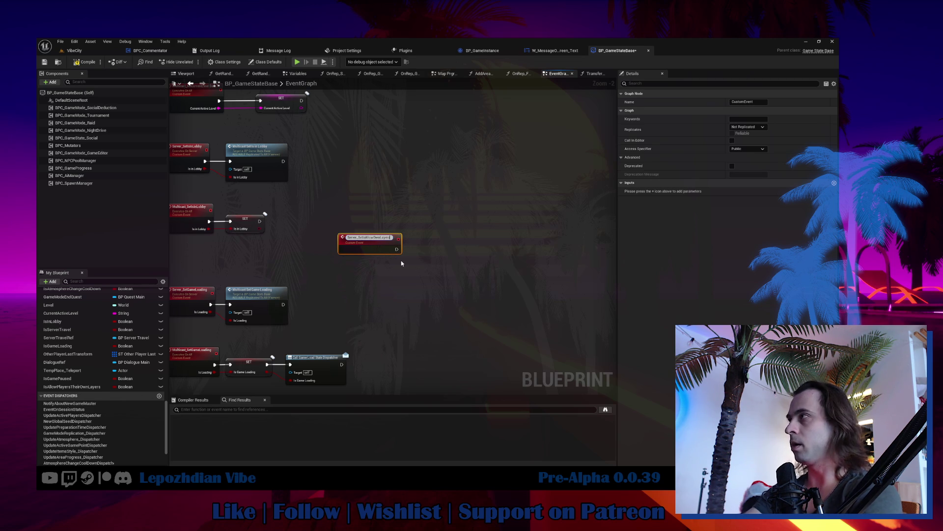
{"action": "left_click", "coordinate": [754, 148]}
{"action": "left_click", "coordinate": [755, 147]}
{"action": "left_click", "coordinate": [747, 127]}
{"action": "left_click", "coordinate": [745, 147]}
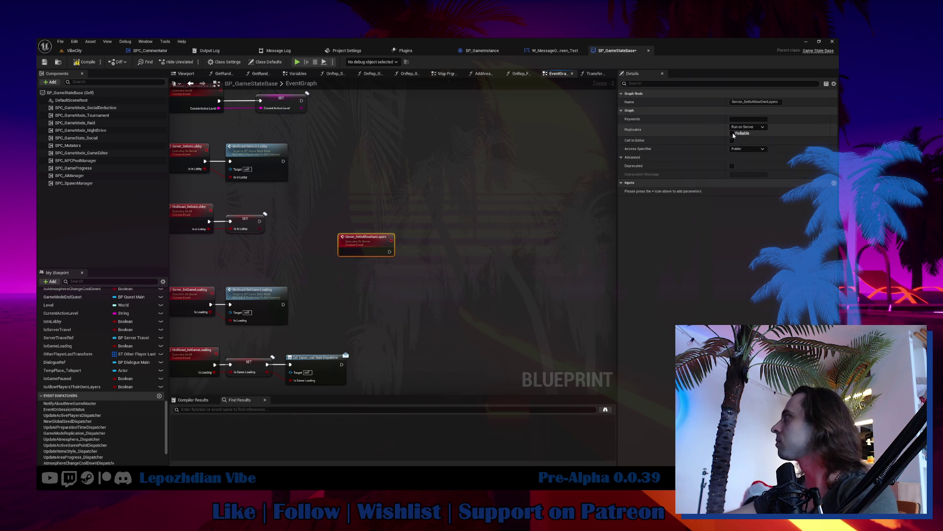
Add a SET IsAllowPlayersTheirOwnLayers node and give the server event an IsAllow input.
{"action": "mouse_move", "coordinate": [74, 387]}
{"action": "left_mouse_down"}
{"action": "mouse_move", "coordinate": [413, 326]}
{"action": "mouse_move", "coordinate": [439, 229]}
{"action": "mouse_move", "coordinate": [424, 242]}
{"action": "left_mouse_up"}
{"action": "left_click", "coordinate": [442, 258]}
{"action": "left_click", "coordinate": [356, 243]}
{"action": "type", "text": "IsAllow"}
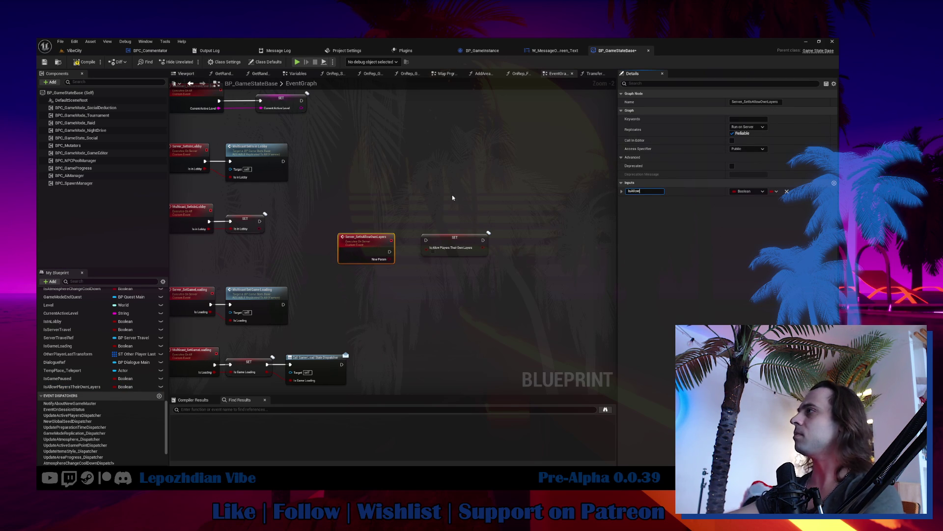
{"action": "key", "text": "Return"}
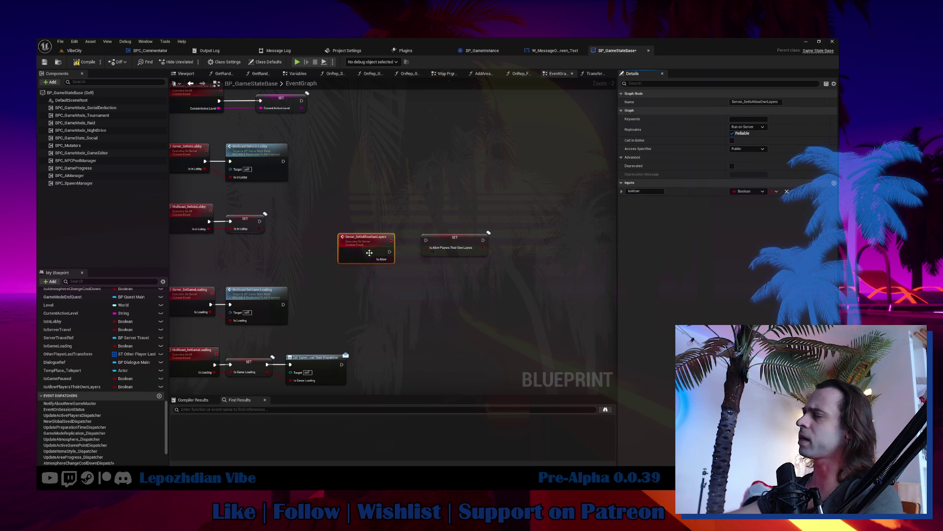
Start adding another custom event named from Server_SetsAllowOwn.
{"action": "right_click", "coordinate": [352, 304]}
{"action": "type", "text": "custom"}
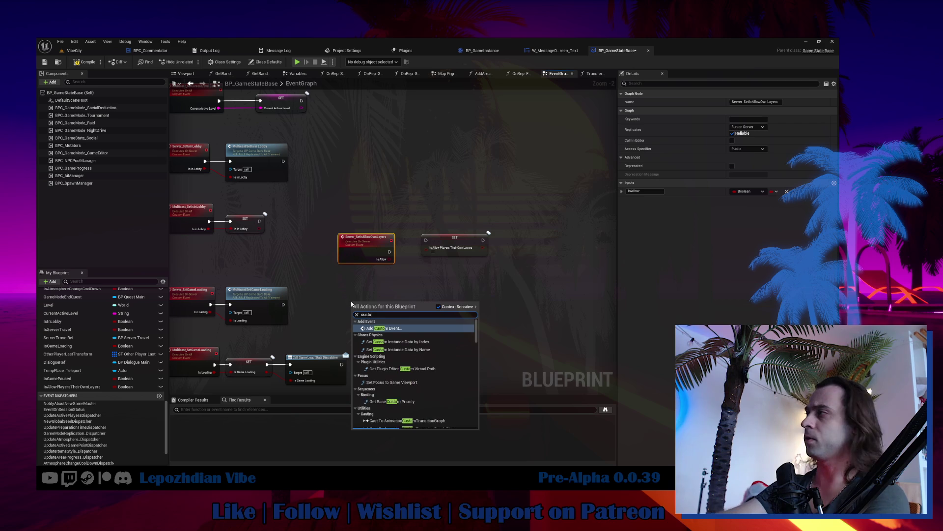
{"action": "key", "text": "Escape"}
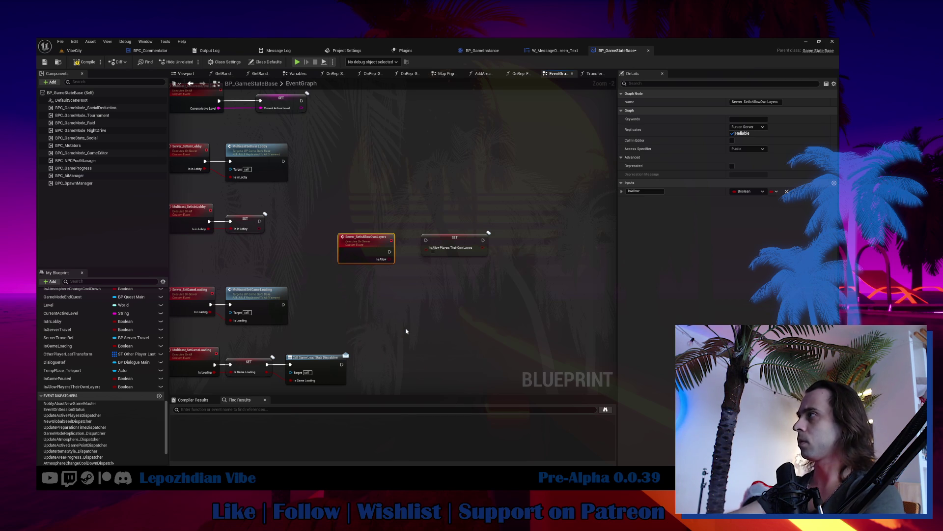
{"action": "type", "text": "Server"}
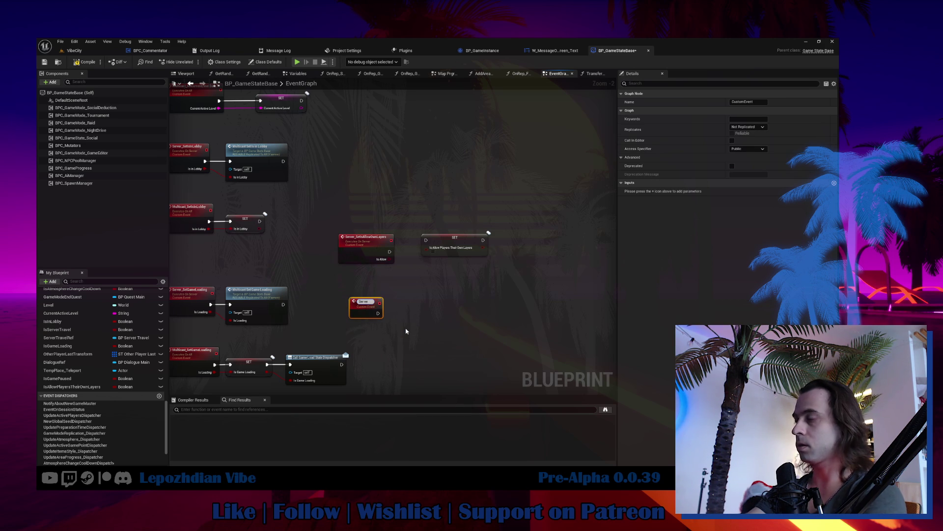
{"action": "type", "text": "_SetsAllowOwn"}
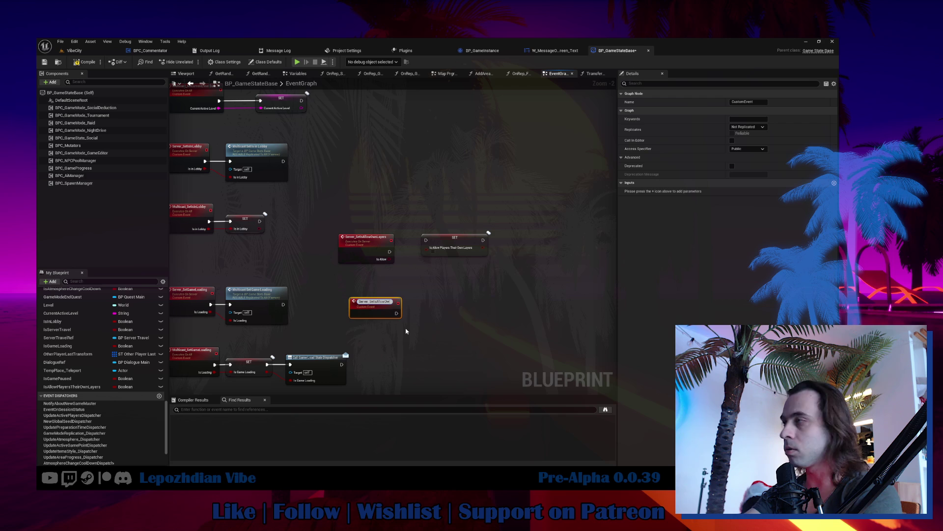
Rename the new custom event to Multicast_SetIsAllowOwnLayers.
{"action": "key", "text": "Escape"}
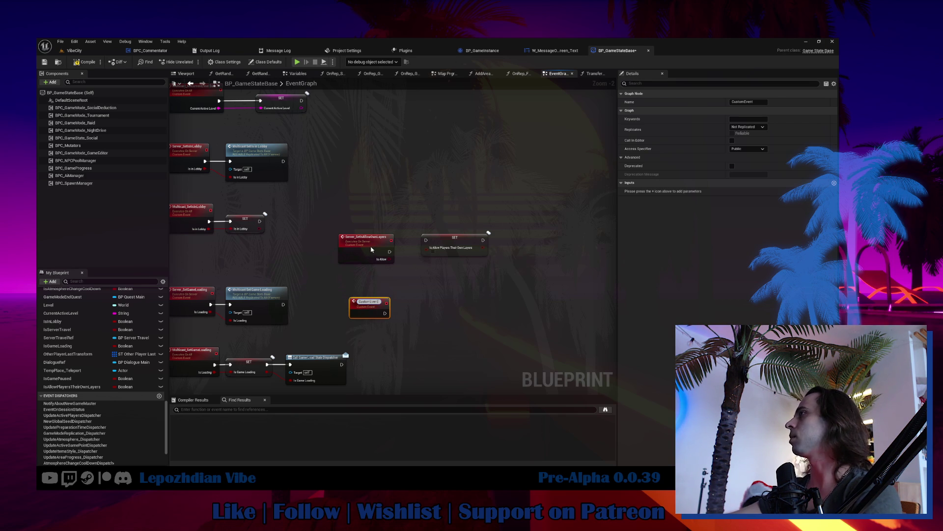
{"action": "left_click", "coordinate": [366, 241]}
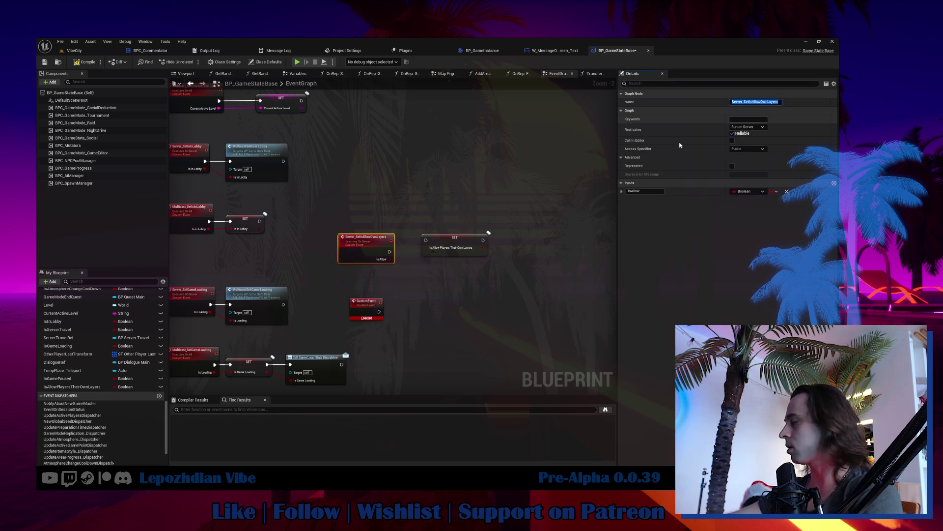
{"action": "left_click_drag", "start_coordinate": [363, 309], "coordinate": [359, 286]}
{"action": "left_click", "coordinate": [742, 101]}
{"action": "type", "text": "Server_SetIsAllowOwnLayers"}
{"action": "key", "text": "shift+Home"}
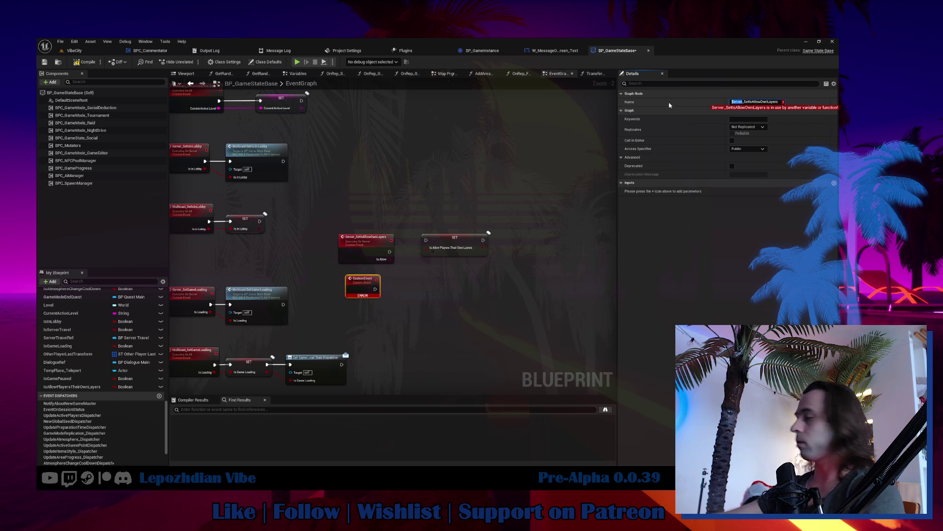
{"action": "type", "text": "Multicast"}
{"action": "key", "text": "Return"}
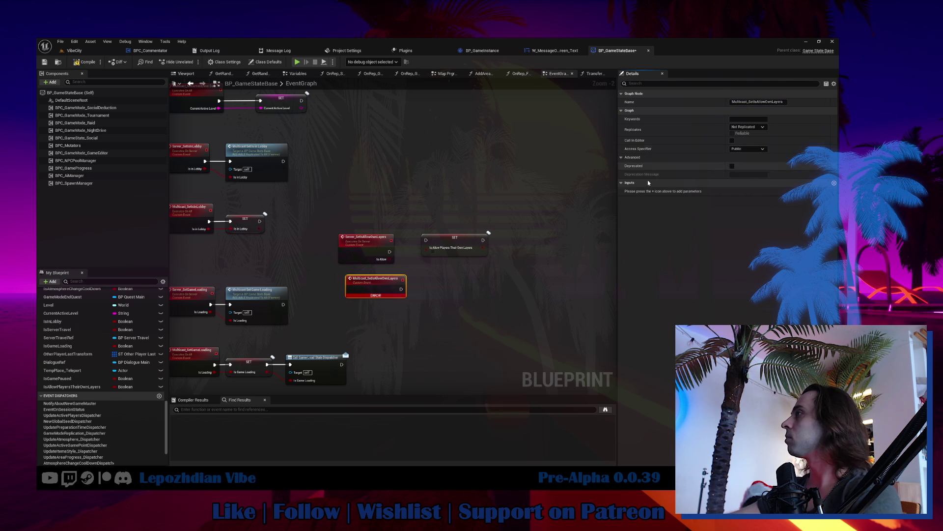
Make it a reliable Multicast with Boolean input IsAllow, driving the SET node.
{"action": "left_click", "coordinate": [762, 149]}
{"action": "left_click", "coordinate": [762, 150]}
{"action": "left_click", "coordinate": [734, 137]}
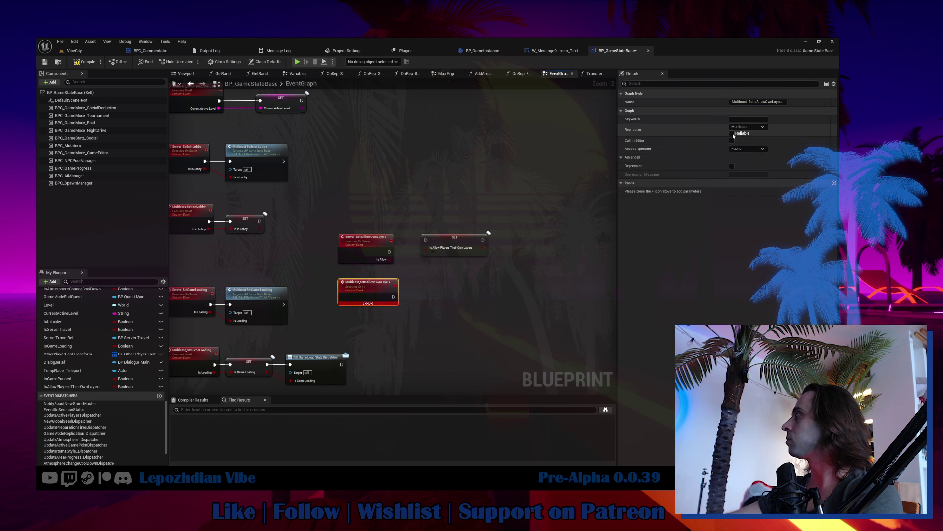
{"action": "mouse_move", "coordinate": [427, 248]}
{"action": "left_mouse_down"}
{"action": "mouse_move", "coordinate": [393, 288]}
{"action": "mouse_move", "coordinate": [368, 293]}
{"action": "left_mouse_up"}
{"action": "left_click", "coordinate": [732, 133]}
{"action": "left_click", "coordinate": [637, 191]}
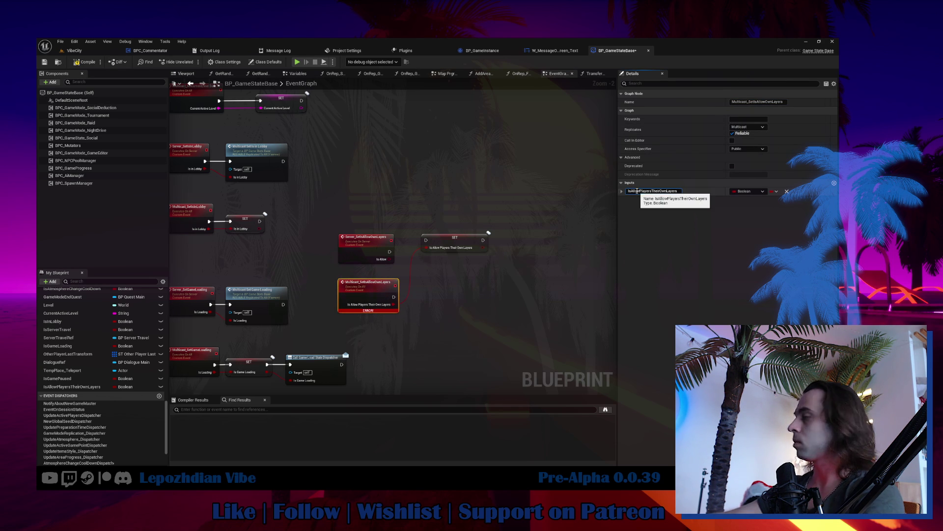
{"action": "type", "text": "IsAll"}
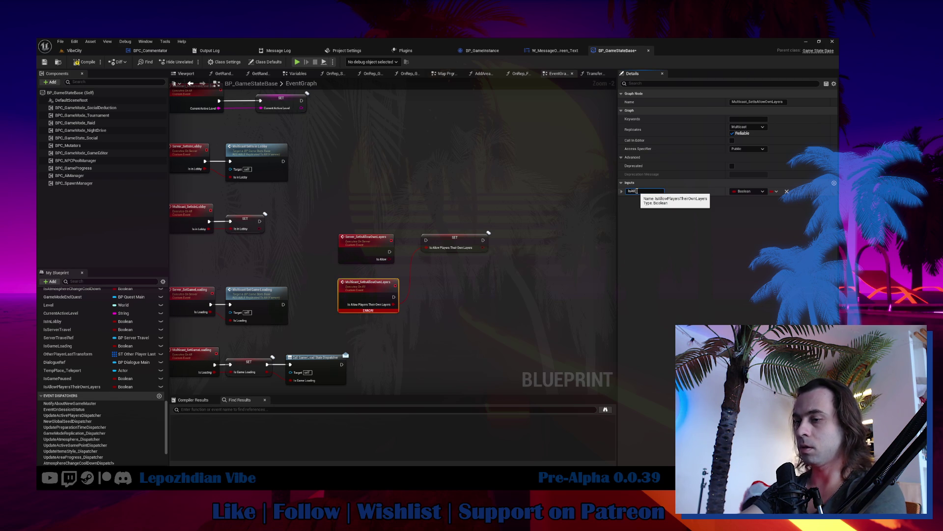
{"action": "type", "text": "ow"}
{"action": "key", "text": "Return"}
{"action": "mouse_move", "coordinate": [394, 296]}
{"action": "left_mouse_down"}
{"action": "mouse_move", "coordinate": [426, 240]}
{"action": "mouse_move", "coordinate": [428, 301]}
{"action": "left_mouse_up"}
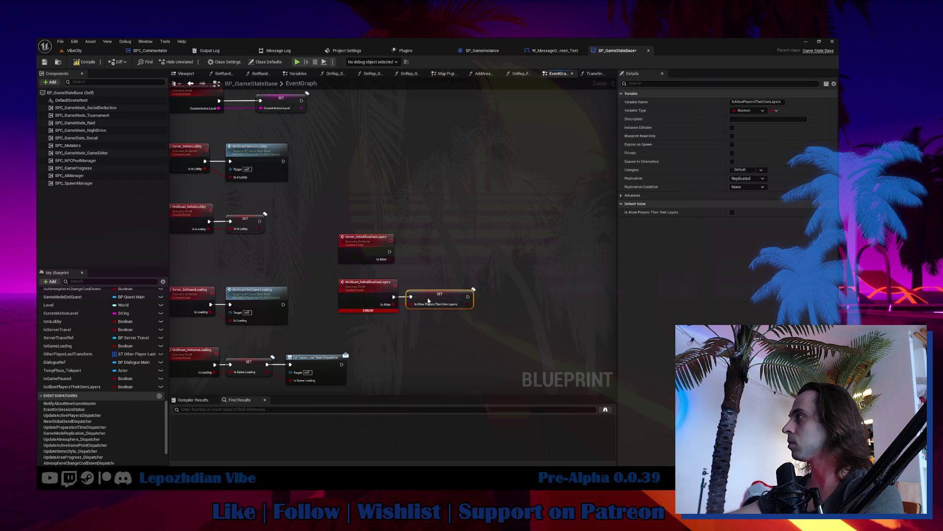
Place a Multicast_SetIsAllowOwnLayers call beside the server event and compile the blueprint.
{"action": "scroll", "coordinate": [114, 355], "scroll_direction": "up", "scroll_amount": 10}
{"action": "scroll", "coordinate": [113, 355], "scroll_direction": "up", "scroll_amount": 15}
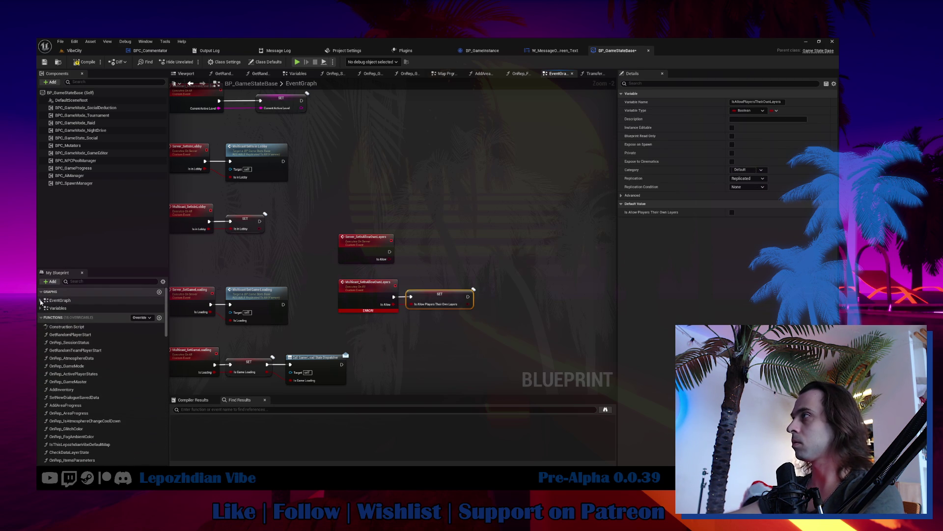
{"action": "left_click", "coordinate": [41, 300]}
{"action": "scroll", "coordinate": [77, 381], "scroll_direction": "down", "scroll_amount": 10}
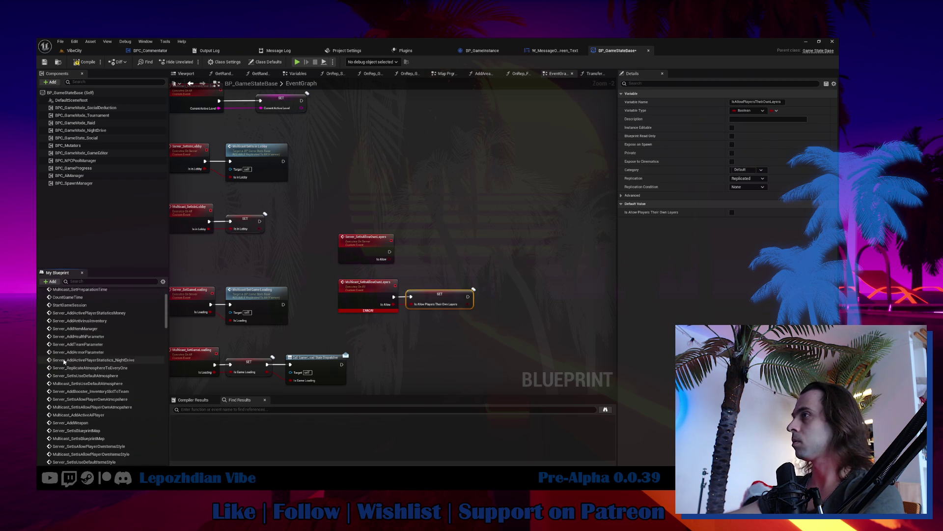
{"action": "scroll", "coordinate": [77, 381], "scroll_direction": "down", "scroll_amount": 8}
{"action": "mouse_move", "coordinate": [81, 364]}
{"action": "left_mouse_down"}
{"action": "mouse_move", "coordinate": [473, 238]}
{"action": "mouse_move", "coordinate": [445, 252]}
{"action": "left_mouse_up"}
{"action": "scroll", "coordinate": [444, 253], "scroll_direction": "up", "scroll_amount": 2}
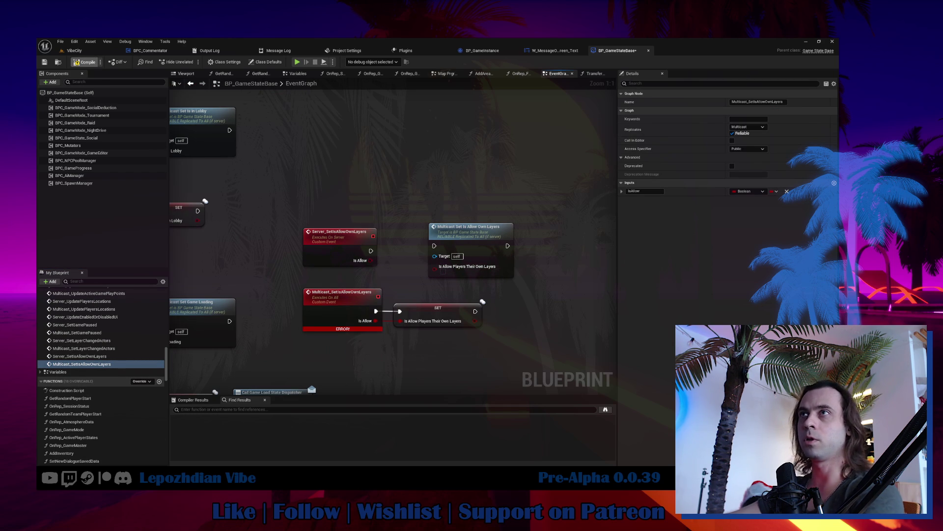
{"action": "left_click", "coordinate": [83, 62]}
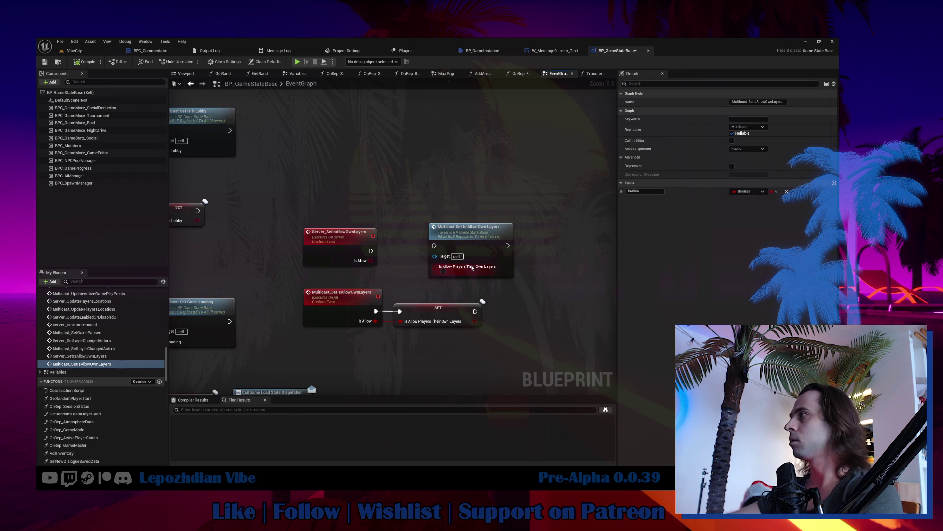
Refresh the multicast call node and wire the server event's exec and Is Allow pins into it.
{"action": "right_click", "coordinate": [462, 241]}
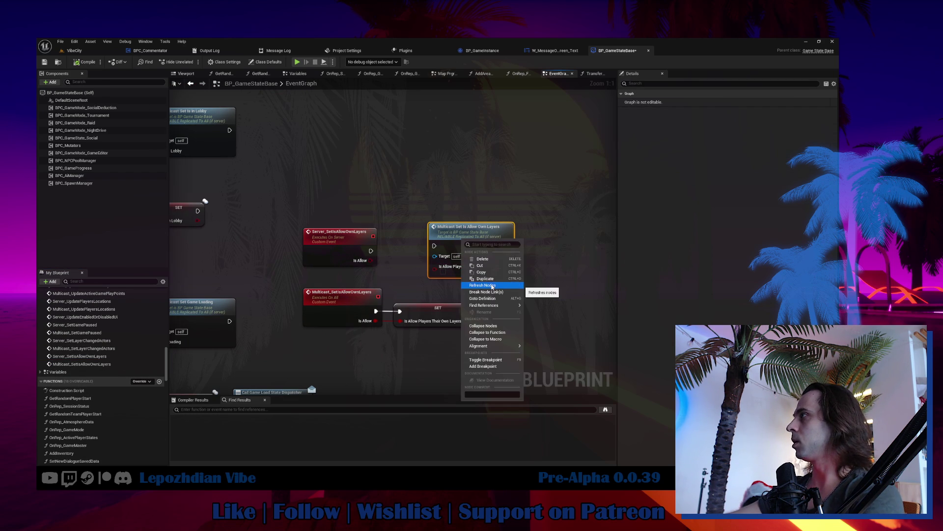
{"action": "left_click", "coordinate": [439, 278]}
{"action": "mouse_move", "coordinate": [435, 268]}
{"action": "left_mouse_down"}
{"action": "mouse_move", "coordinate": [359, 262]}
{"action": "mouse_move", "coordinate": [369, 261]}
{"action": "left_mouse_up"}
{"action": "left_click_drag", "start_coordinate": [371, 250], "coordinate": [434, 246]}
{"action": "left_click_drag", "start_coordinate": [466, 242], "coordinate": [434, 247]}
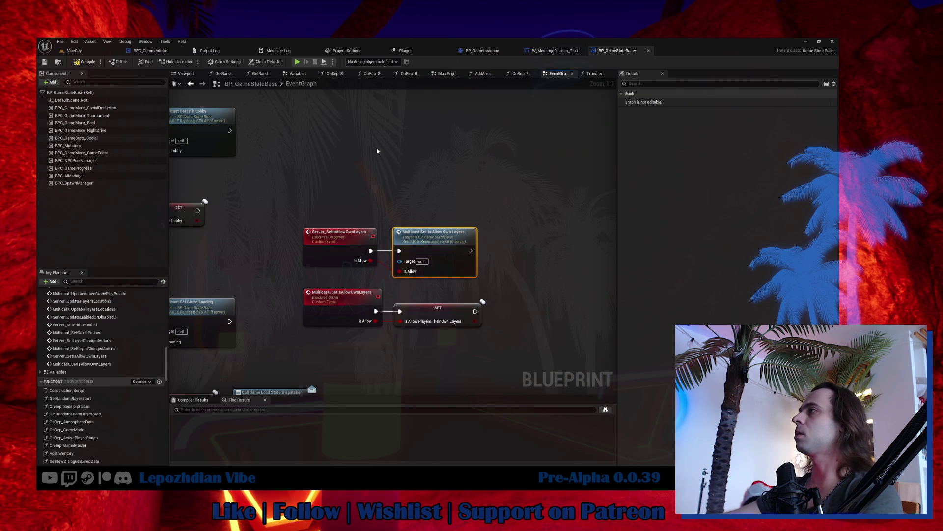
Shift the middle event nodes down and right to tidy the graph.
{"action": "scroll", "coordinate": [349, 194], "scroll_direction": "down", "scroll_amount": 5}
{"action": "left_click_drag", "start_coordinate": [408, 199], "coordinate": [327, 248]}
{"action": "mouse_move", "coordinate": [350, 214]}
{"action": "left_mouse_down"}
{"action": "mouse_move", "coordinate": [304, 266]}
{"action": "mouse_move", "coordinate": [375, 240]}
{"action": "left_mouse_up"}
Compile the game state blueprint, then open BP_PlayerController by searching the content drawer for 'player controller'.
{"action": "left_click", "coordinate": [82, 63]}
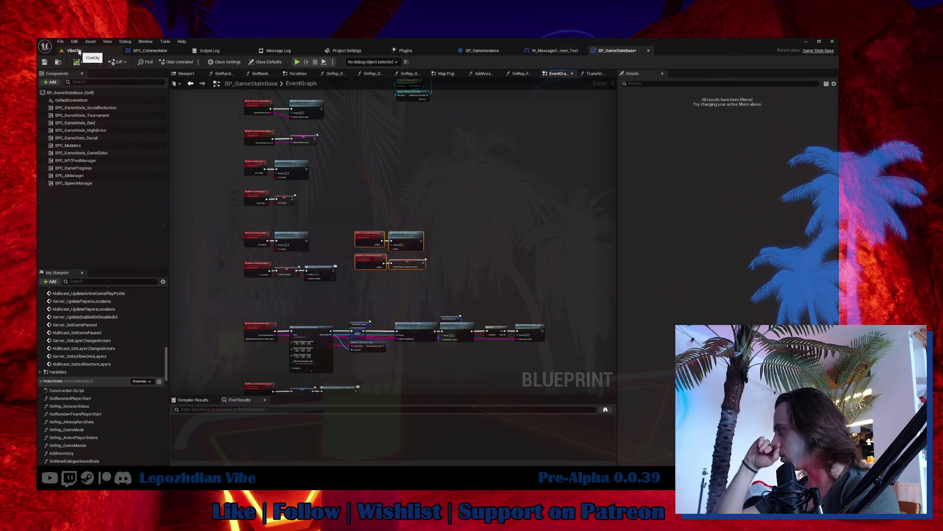
{"action": "left_click", "coordinate": [79, 51]}
{"action": "key", "text": "ctrl+space"}
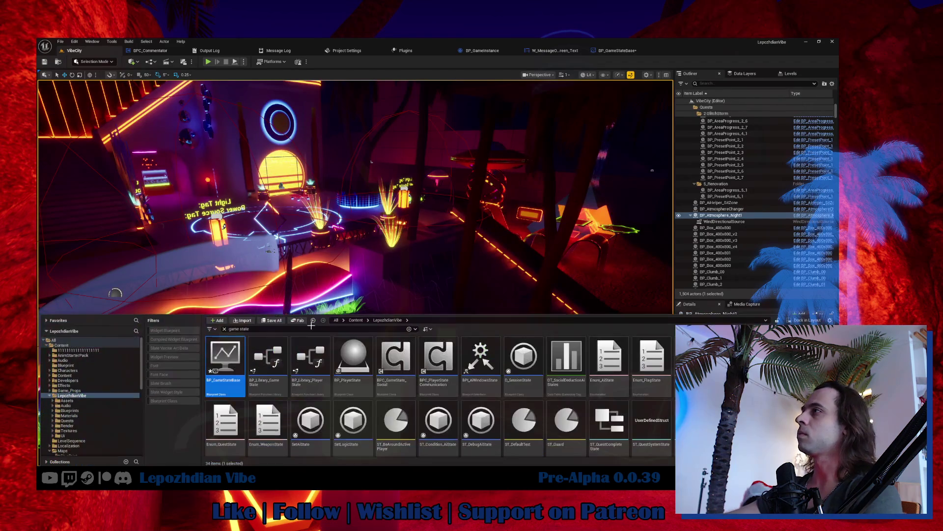
{"action": "type", "text": "player controller"}
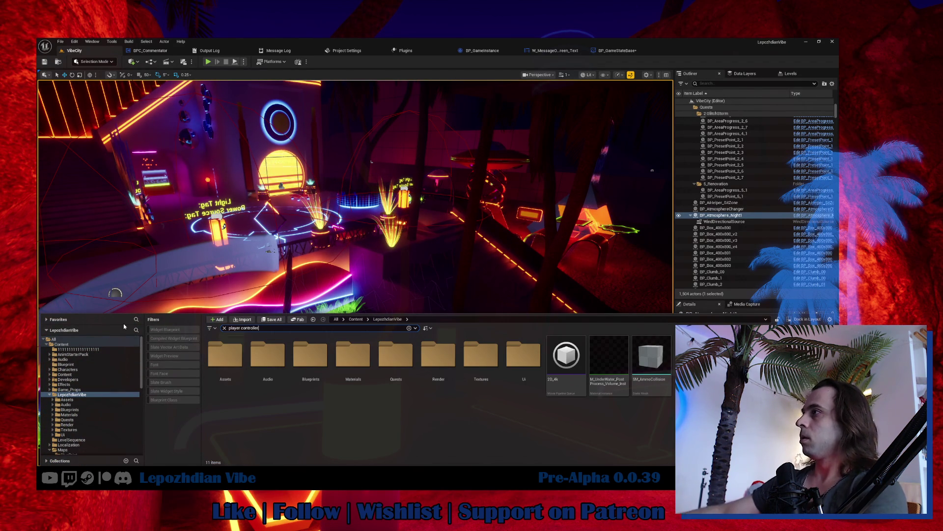
{"action": "double_click", "coordinate": [283, 374]}
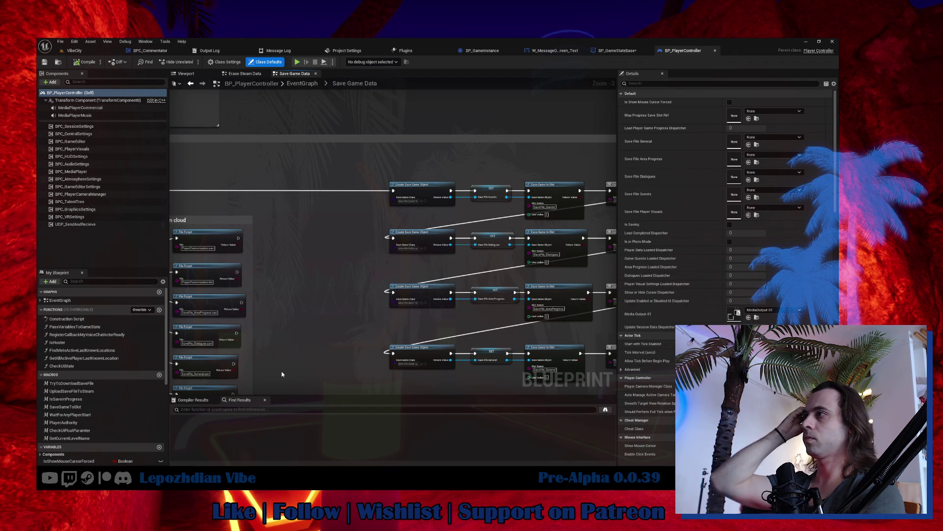
Open the SaveFile_General blueprint used by the Save Game Data nodes.
{"action": "scroll", "coordinate": [400, 268], "scroll_direction": "up", "scroll_amount": 3}
{"action": "left_click_drag", "start_coordinate": [400, 267], "coordinate": [360, 168]}
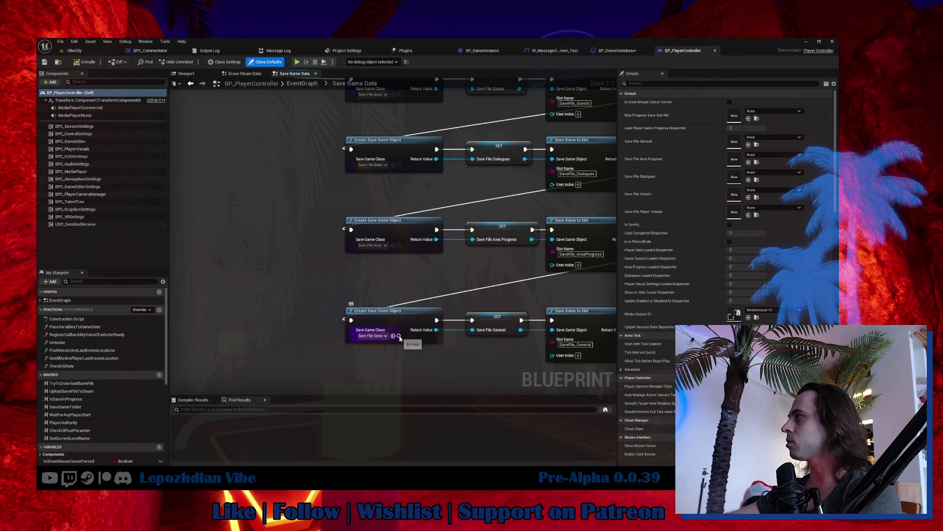
{"action": "left_click", "coordinate": [399, 336]}
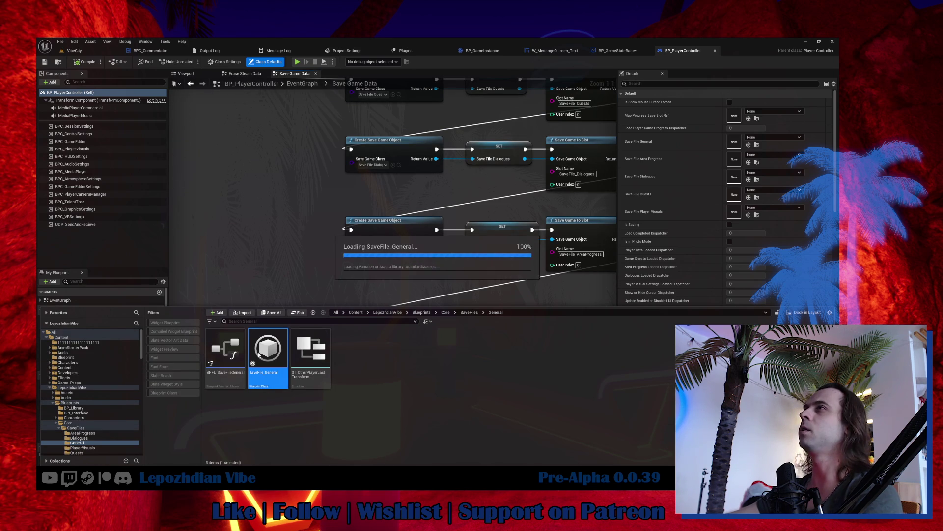
{"action": "double_click", "coordinate": [257, 349]}
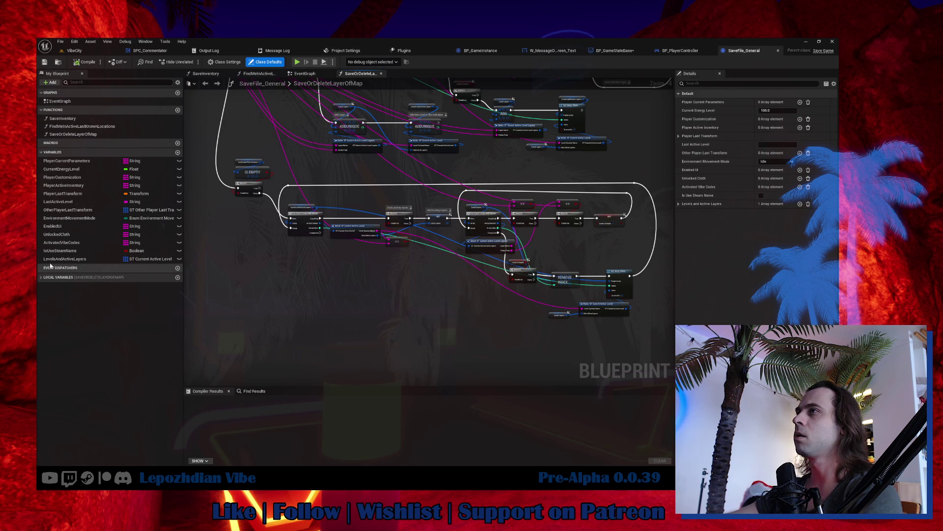
Find references to LevelsAndActiveLayers and jump to its Get node.
{"action": "left_click", "coordinate": [69, 260]}
{"action": "right_click", "coordinate": [69, 260]}
{"action": "mouse_move", "coordinate": [108, 286]}
{"action": "left_click", "coordinate": [157, 286]}
{"action": "double_click", "coordinate": [232, 423]}
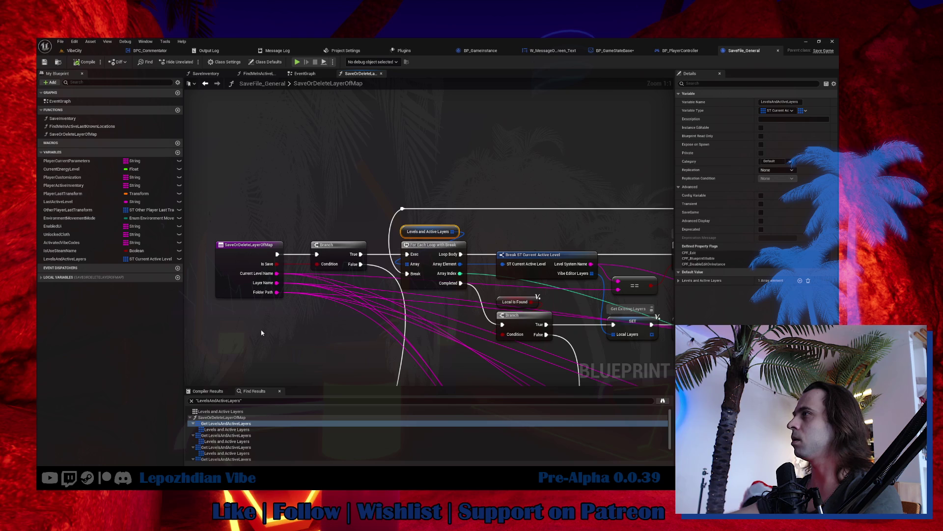
Search all blueprints for uses of the SaveOrDeleteLayerOfMap function.
{"action": "left_click", "coordinate": [240, 256]}
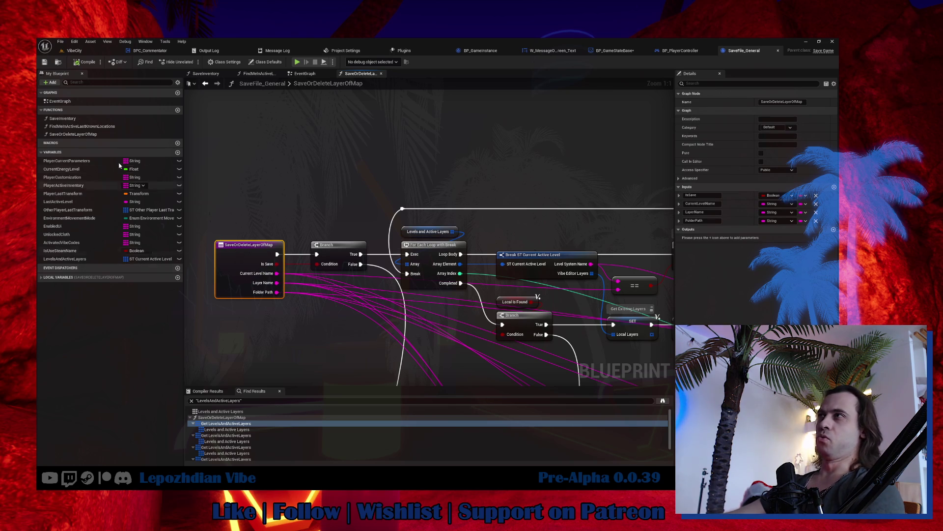
{"action": "right_click", "coordinate": [85, 135]}
{"action": "left_click", "coordinate": [106, 143]}
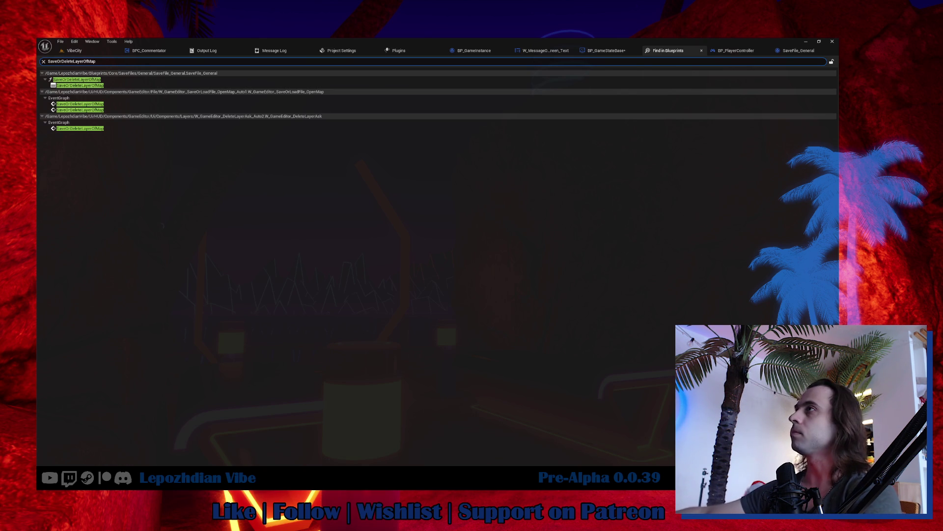
{"action": "left_click", "coordinate": [86, 103]}
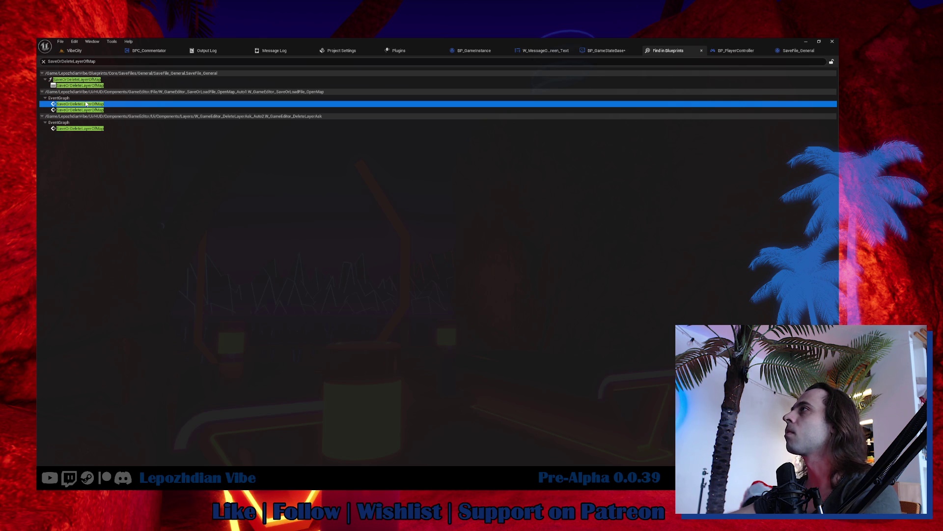
{"action": "double_click", "coordinate": [86, 104]}
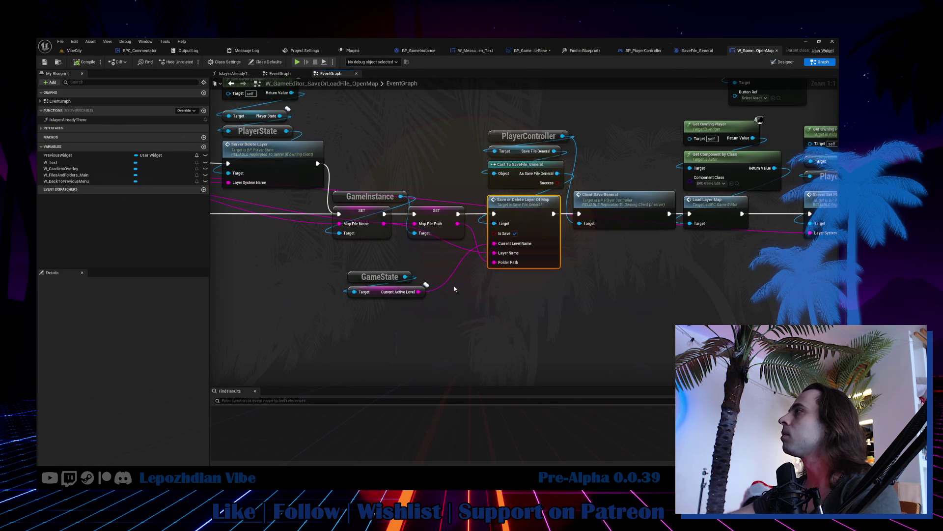
{"action": "left_click_drag", "start_coordinate": [494, 316], "coordinate": [764, 362]}
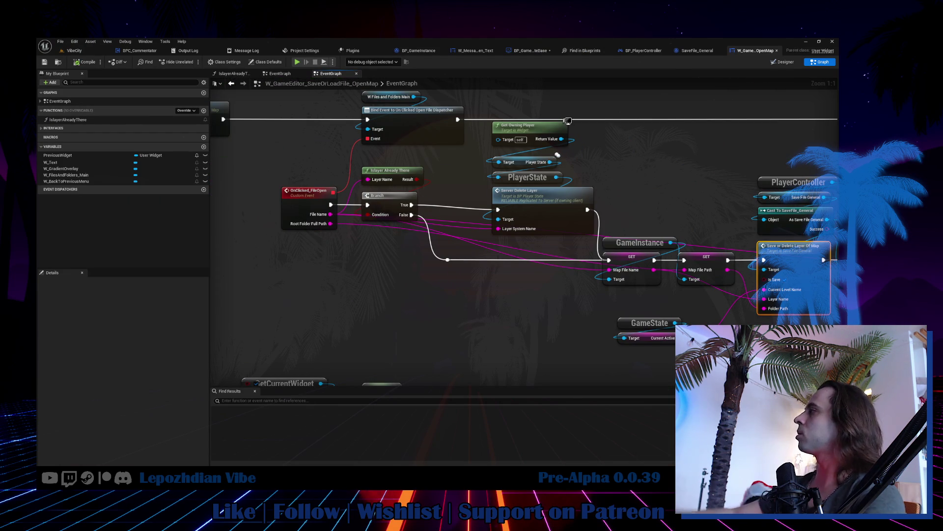
{"action": "left_click_drag", "start_coordinate": [834, 88], "coordinate": [361, 50]}
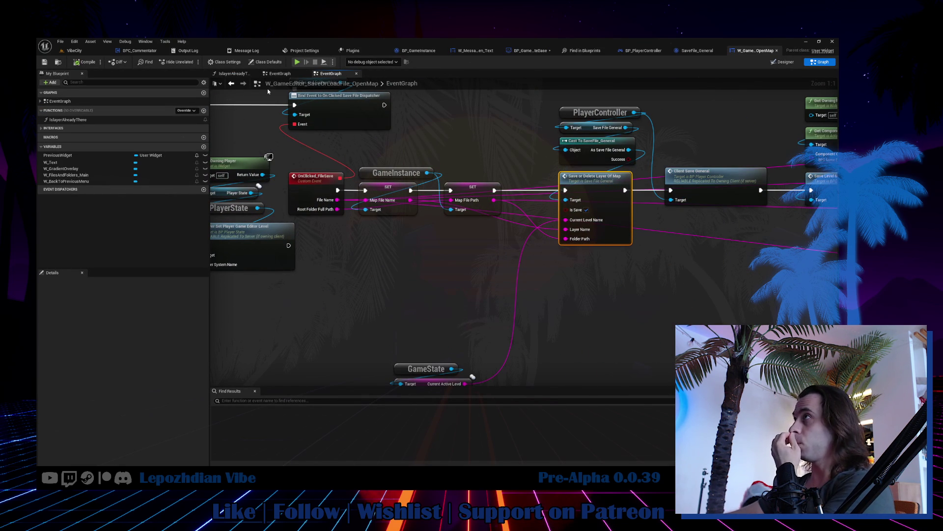
{"action": "left_click", "coordinate": [582, 50]}
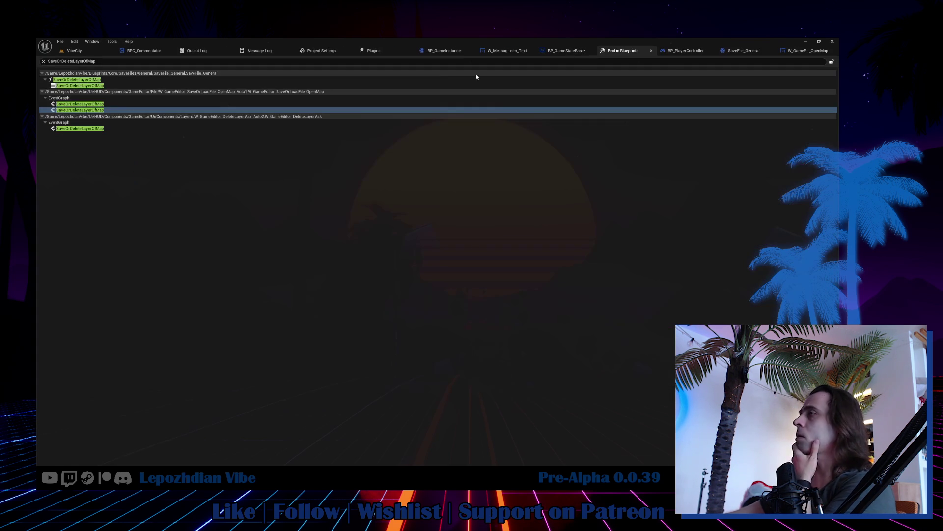
Open the W_GameEditor_DeleteLayerAsk usage, then review the Save Game Data and SaveFile_General graphs.
{"action": "left_click", "coordinate": [90, 129]}
{"action": "double_click", "coordinate": [90, 129]}
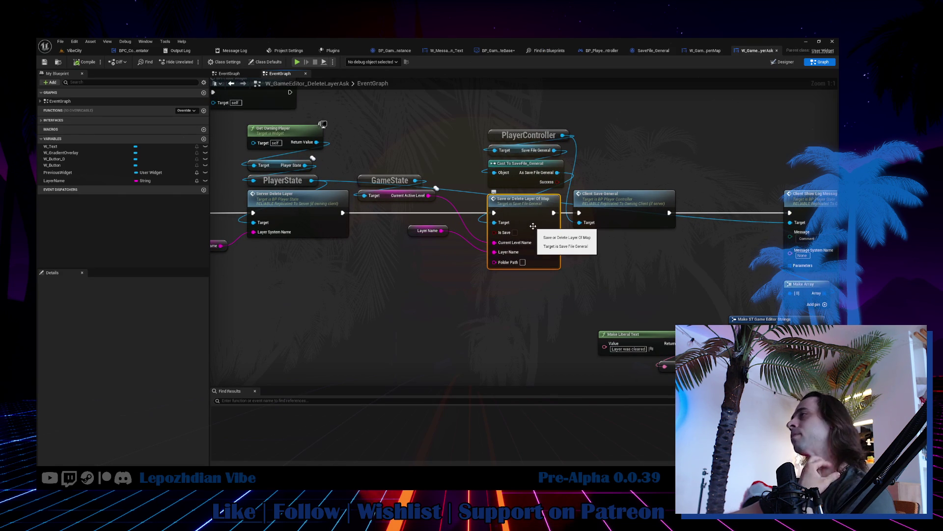
{"action": "left_click", "coordinate": [599, 52]}
{"action": "scroll", "coordinate": [398, 261], "scroll_direction": "down", "scroll_amount": 8}
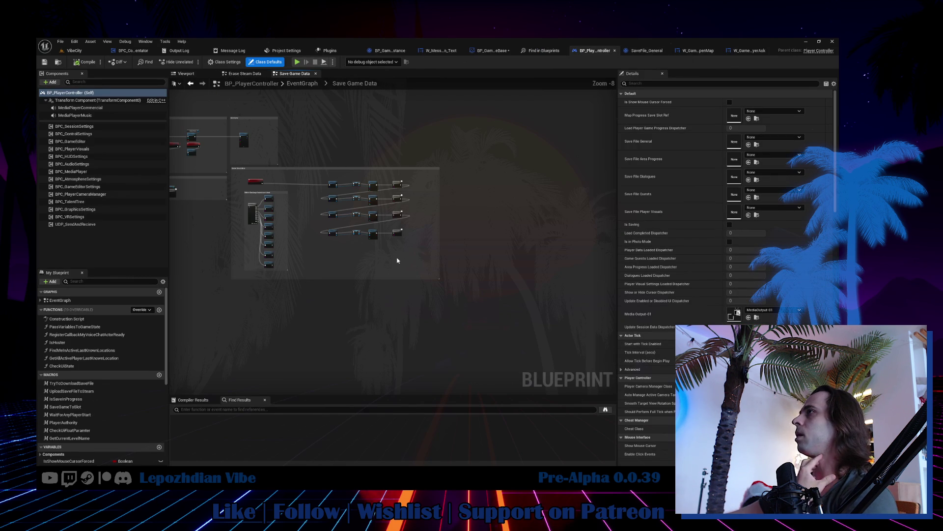
{"action": "left_click_drag", "start_coordinate": [398, 261], "coordinate": [511, 264]}
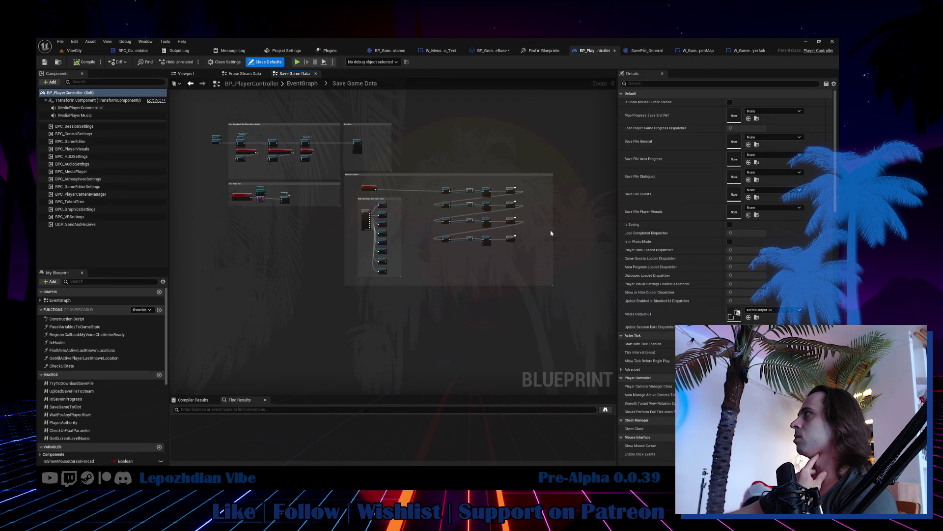
{"action": "left_click", "coordinate": [647, 50]}
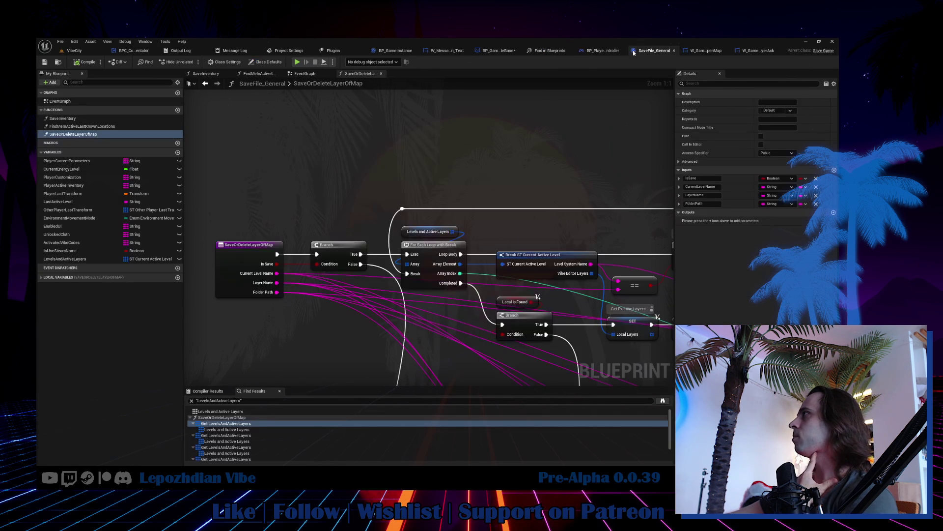
{"action": "scroll", "coordinate": [498, 85], "scroll_direction": "down", "scroll_amount": 3}
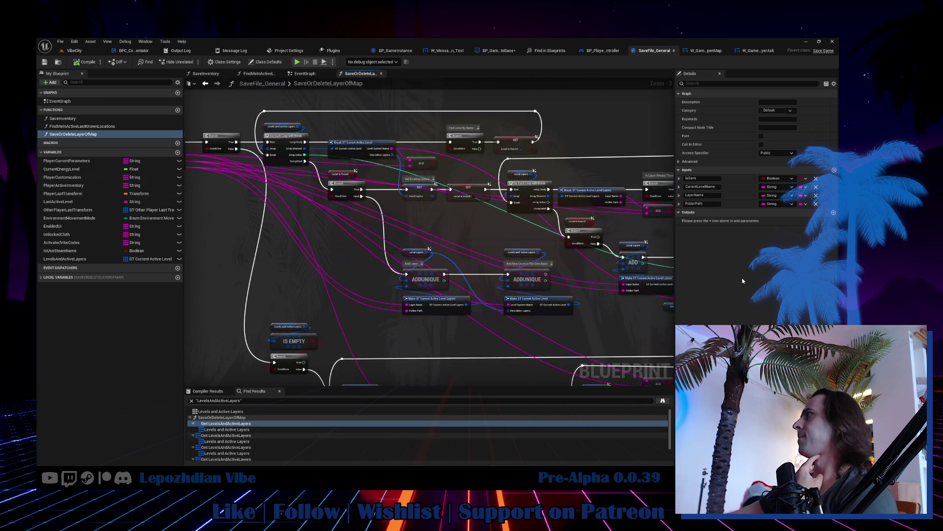
In the OpenMap widget, move the GameState node beside the save-layer call, then return to BP_PlayerController's EventGraph.
{"action": "left_click", "coordinate": [695, 51]}
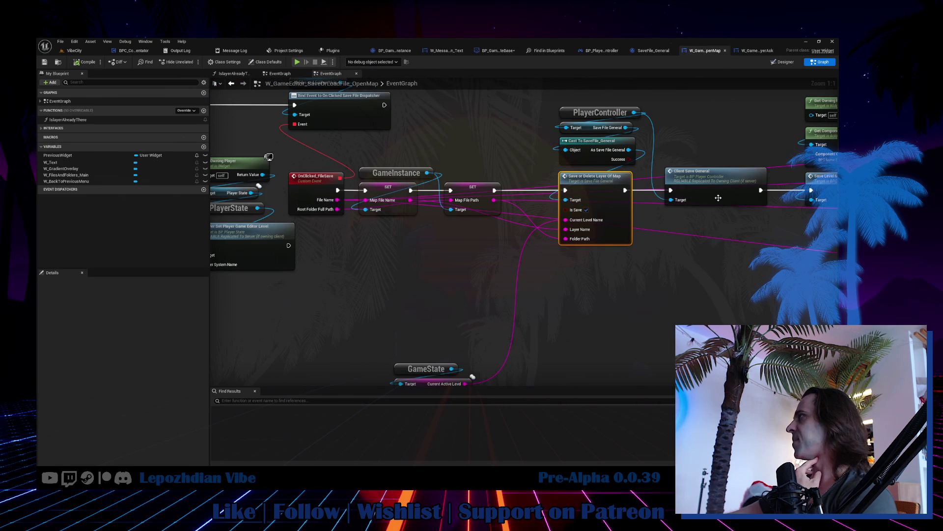
{"action": "left_click_drag", "start_coordinate": [557, 322], "coordinate": [536, 260]}
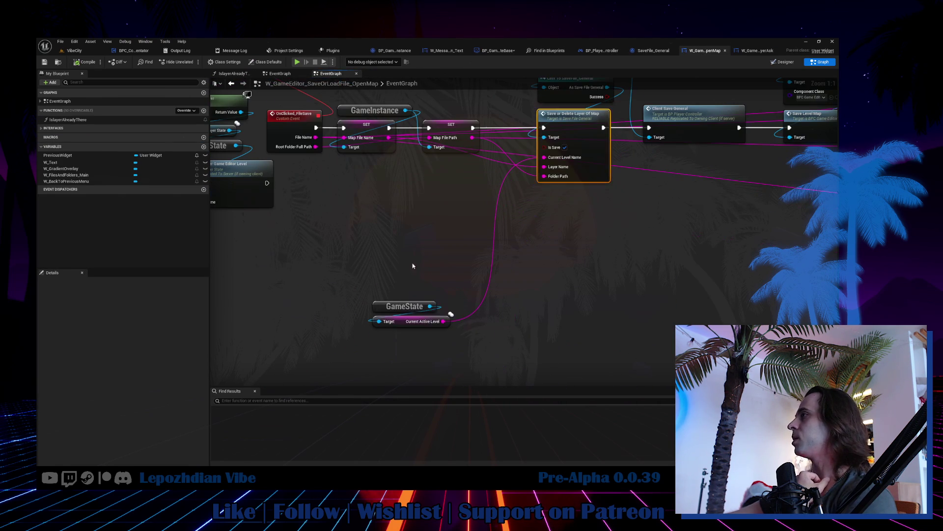
{"action": "left_click", "coordinate": [417, 314]}
{"action": "mouse_move", "coordinate": [398, 325]}
{"action": "left_mouse_down"}
{"action": "mouse_move", "coordinate": [444, 181]}
{"action": "mouse_move", "coordinate": [453, 194]}
{"action": "left_mouse_up"}
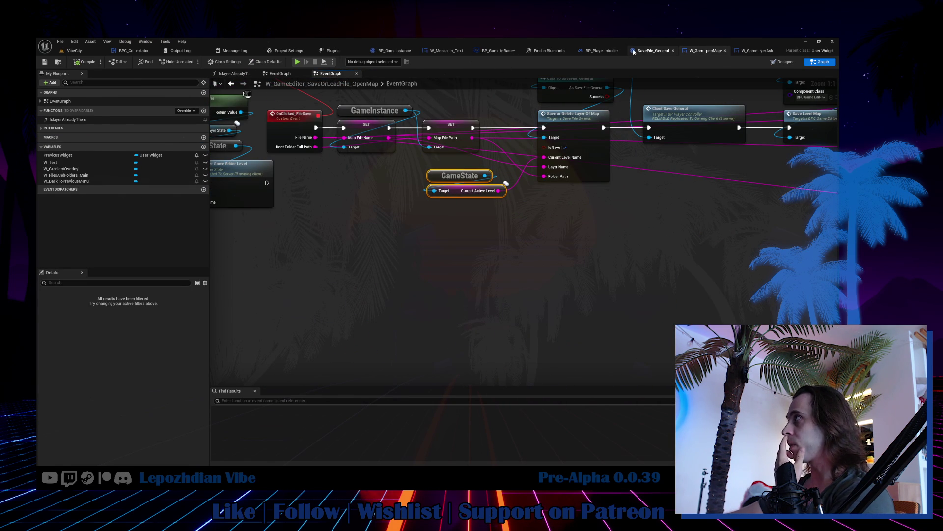
{"action": "left_click", "coordinate": [598, 50]}
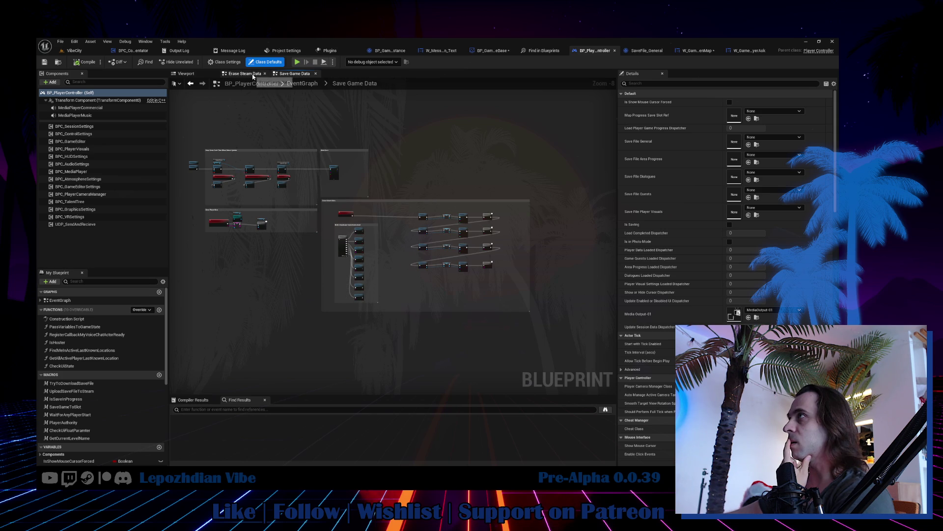
{"action": "left_click", "coordinate": [301, 84]}
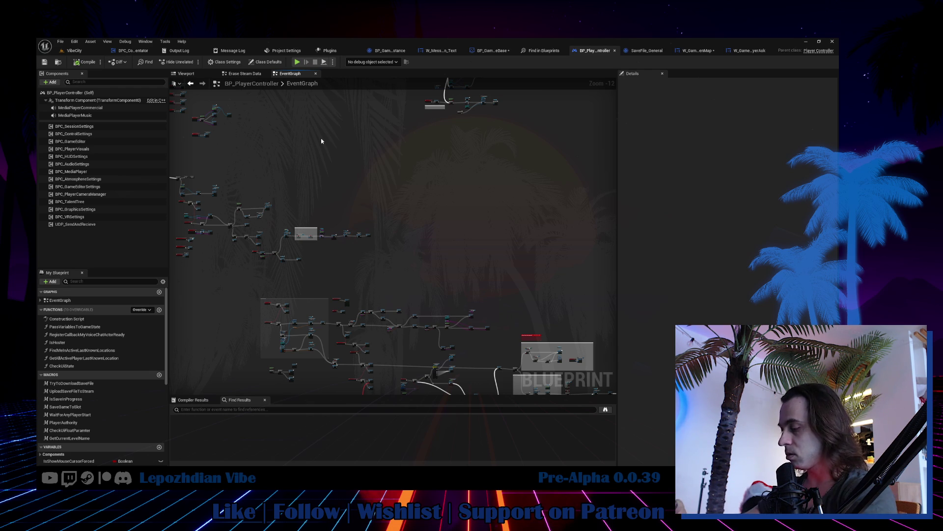
Navigate the EventGraph past Player Spawn to the Client Remove Loading Screen and Client Check UI Enabled chain.
{"action": "mouse_move", "coordinate": [505, 281]}
{"action": "left_mouse_down"}
{"action": "mouse_move", "coordinate": [313, 25]}
{"action": "mouse_move", "coordinate": [295, 81]}
{"action": "left_mouse_up"}
{"action": "scroll", "coordinate": [396, 172], "scroll_direction": "up", "scroll_amount": 4}
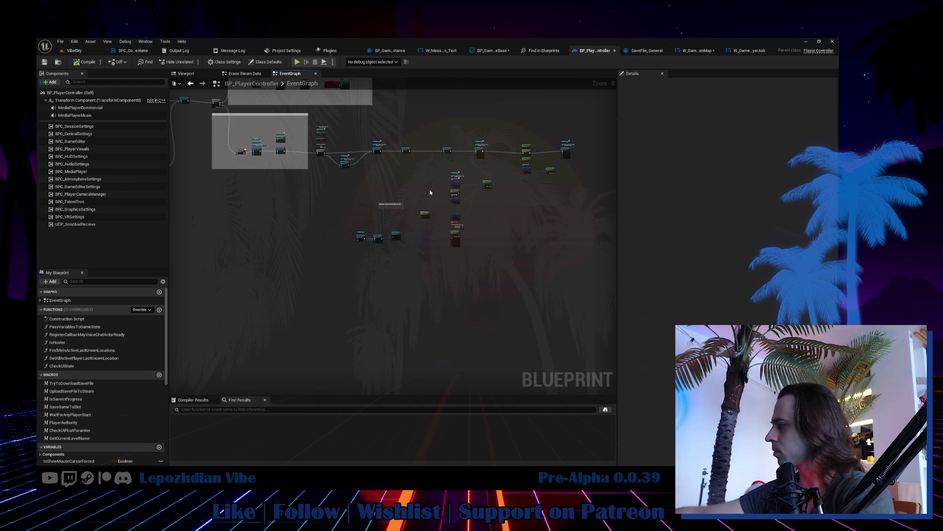
{"action": "left_click_drag", "start_coordinate": [428, 295], "coordinate": [450, 310]}
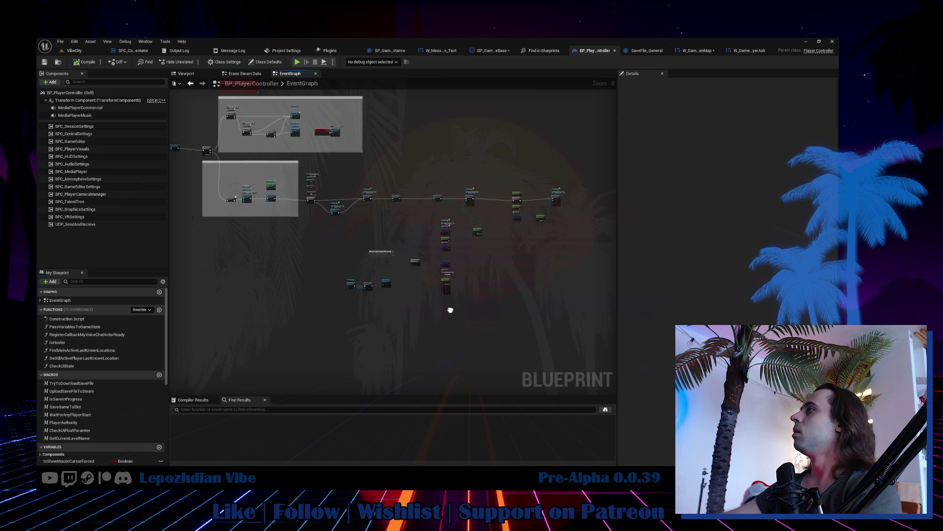
{"action": "scroll", "coordinate": [419, 222], "scroll_direction": "up", "scroll_amount": 4}
{"action": "mouse_move", "coordinate": [252, 225]}
{"action": "left_mouse_down"}
{"action": "mouse_move", "coordinate": [212, 287]}
{"action": "mouse_move", "coordinate": [314, 275]}
{"action": "mouse_move", "coordinate": [417, 280]}
{"action": "mouse_move", "coordinate": [608, 326]}
{"action": "left_mouse_up"}
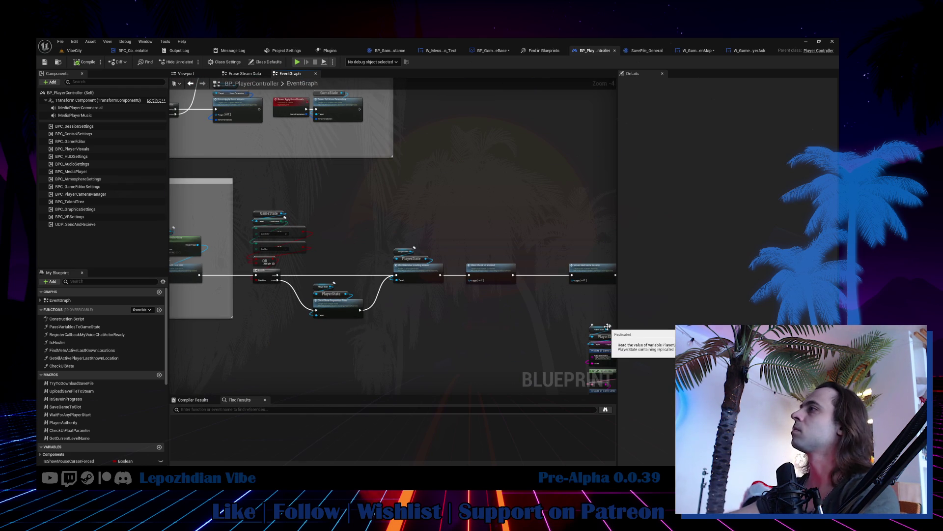
{"action": "left_click_drag", "start_coordinate": [477, 303], "coordinate": [733, 230]}
{"action": "scroll", "coordinate": [403, 177], "scroll_direction": "up", "scroll_amount": 4}
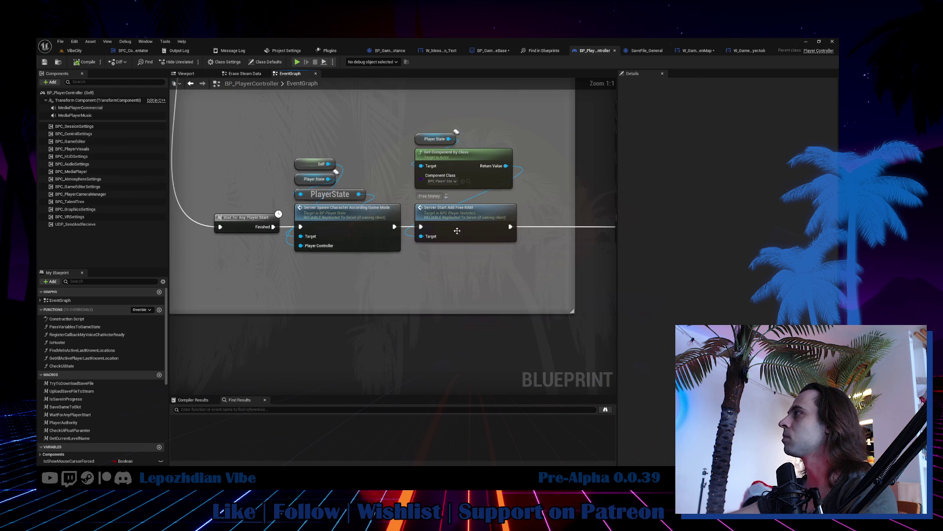
{"action": "scroll", "coordinate": [455, 226], "scroll_direction": "down", "scroll_amount": 3}
{"action": "mouse_move", "coordinate": [455, 226]}
{"action": "left_mouse_down"}
{"action": "mouse_move", "coordinate": [224, 241]}
{"action": "mouse_move", "coordinate": [231, 236]}
{"action": "left_mouse_up"}
{"action": "scroll", "coordinate": [394, 193], "scroll_direction": "up", "scroll_amount": 1}
{"action": "mouse_move", "coordinate": [393, 193]}
{"action": "left_mouse_down"}
{"action": "mouse_move", "coordinate": [533, 219]}
{"action": "mouse_move", "coordinate": [452, 220]}
{"action": "mouse_move", "coordinate": [588, 212]}
{"action": "left_mouse_up"}
{"action": "mouse_move", "coordinate": [369, 241]}
{"action": "left_mouse_down"}
{"action": "mouse_move", "coordinate": [448, 280]}
{"action": "mouse_move", "coordinate": [496, 331]}
{"action": "left_mouse_up"}
{"action": "scroll", "coordinate": [448, 280], "scroll_direction": "down", "scroll_amount": 4}
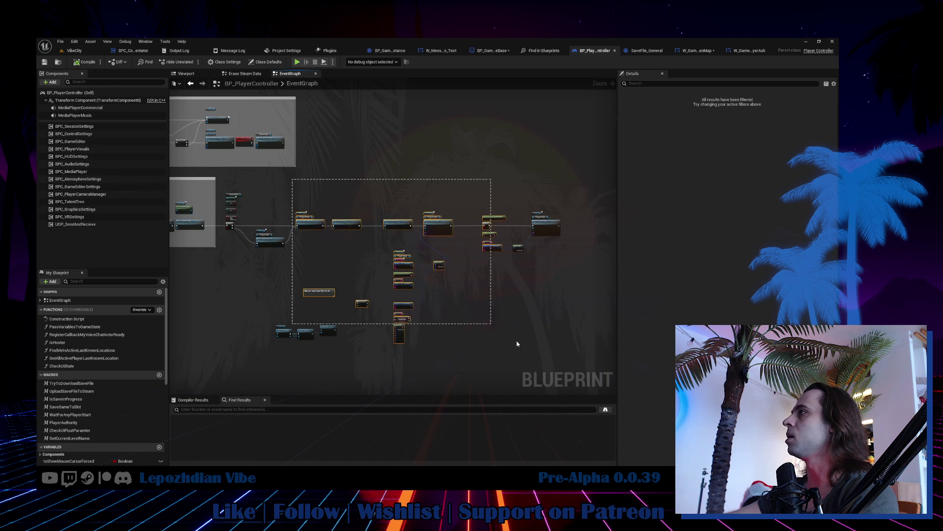
{"action": "scroll", "coordinate": [304, 221], "scroll_direction": "up", "scroll_amount": 3}
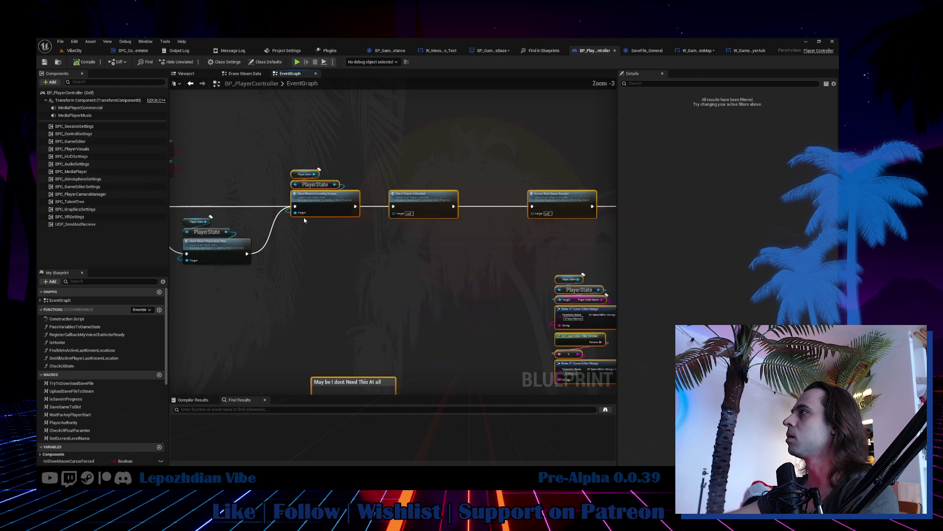
Select the PlayerState and Client Remove Loading Screen nodes, then pan to the Player Authority node.
{"action": "scroll", "coordinate": [304, 221], "scroll_direction": "up", "scroll_amount": 3}
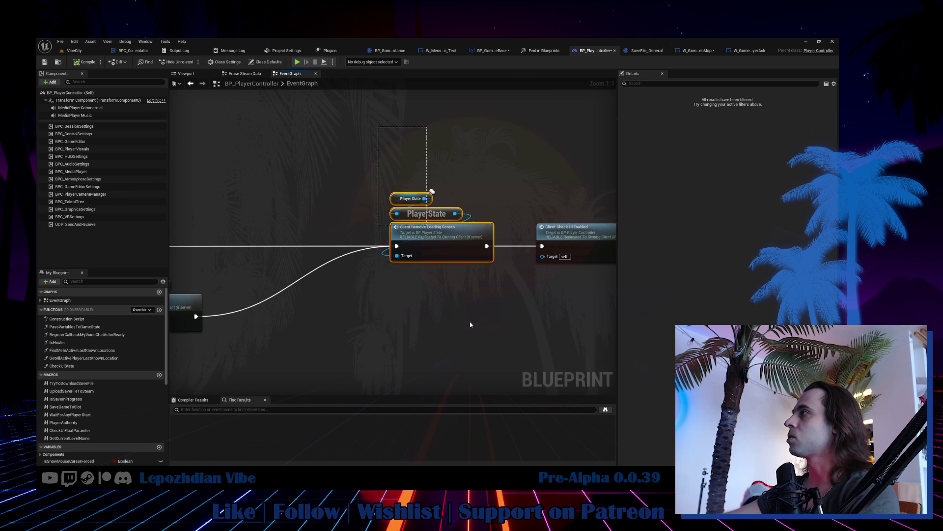
{"action": "left_click_drag", "start_coordinate": [386, 137], "coordinate": [457, 322]}
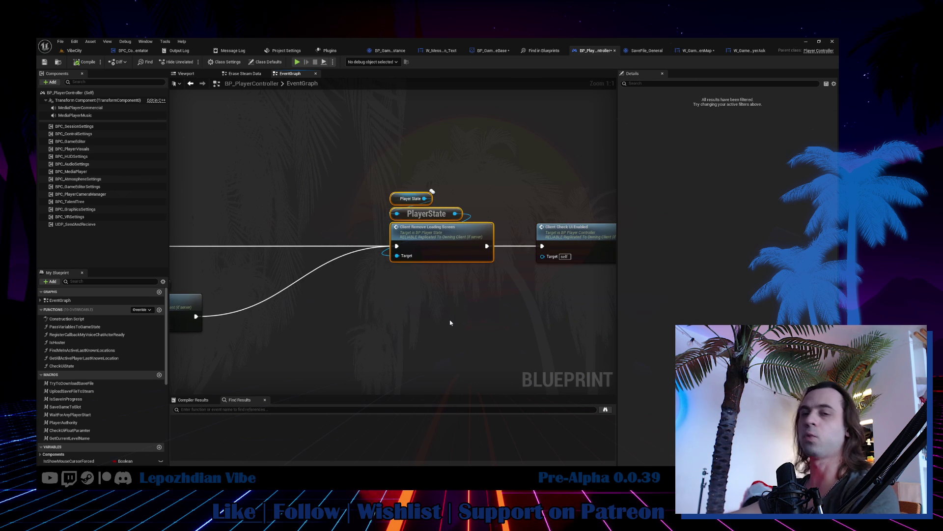
{"action": "left_click_drag", "start_coordinate": [415, 344], "coordinate": [444, 348]}
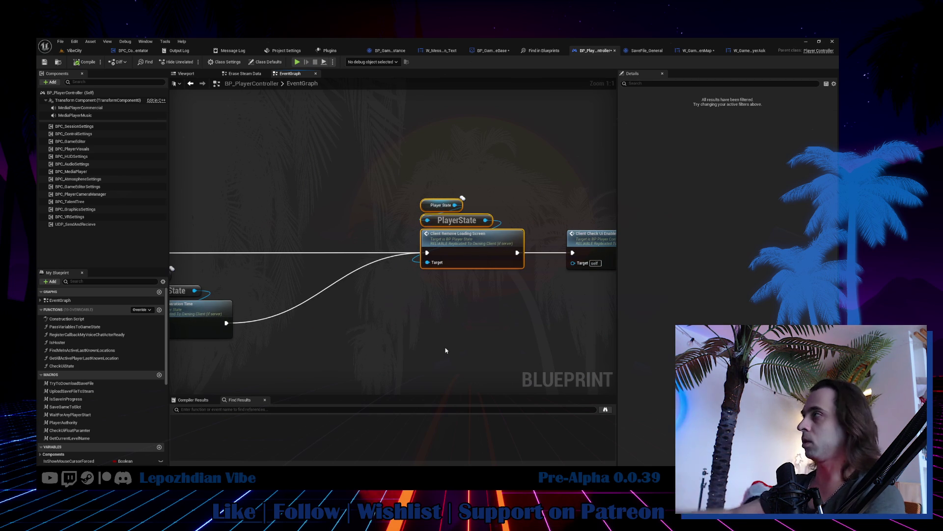
{"action": "left_click", "coordinate": [444, 348]}
{"action": "left_click", "coordinate": [442, 240]}
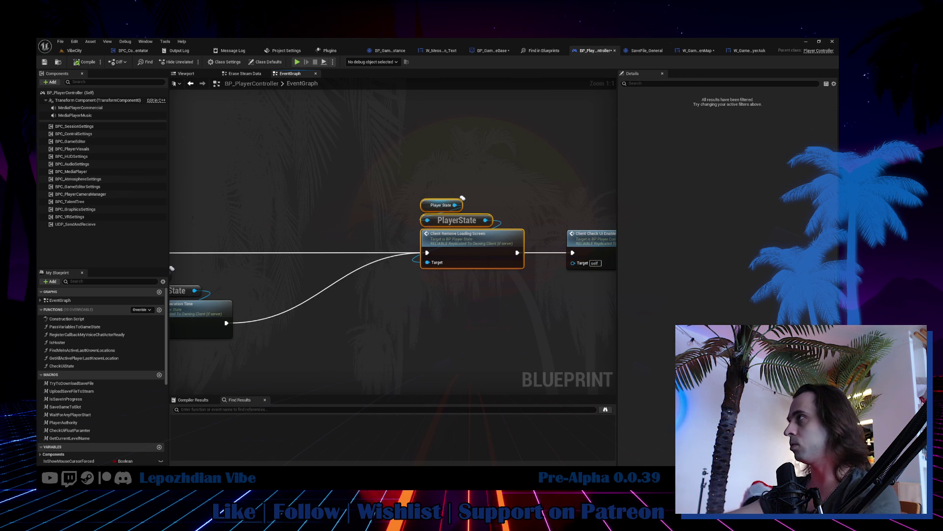
{"action": "right_click", "coordinate": [338, 188]}
{"action": "left_click", "coordinate": [292, 184]}
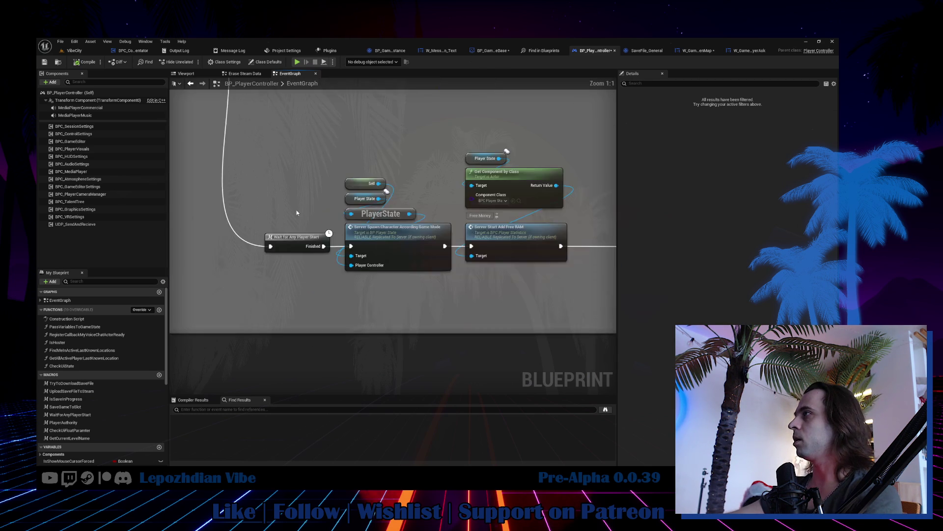
{"action": "scroll", "coordinate": [586, 235], "scroll_direction": "down", "scroll_amount": 8}
{"action": "mouse_move", "coordinate": [214, 213]}
{"action": "left_mouse_down"}
{"action": "mouse_move", "coordinate": [295, 333]}
{"action": "mouse_move", "coordinate": [381, 361]}
{"action": "mouse_move", "coordinate": [478, 359]}
{"action": "mouse_move", "coordinate": [697, 502]}
{"action": "left_mouse_up"}
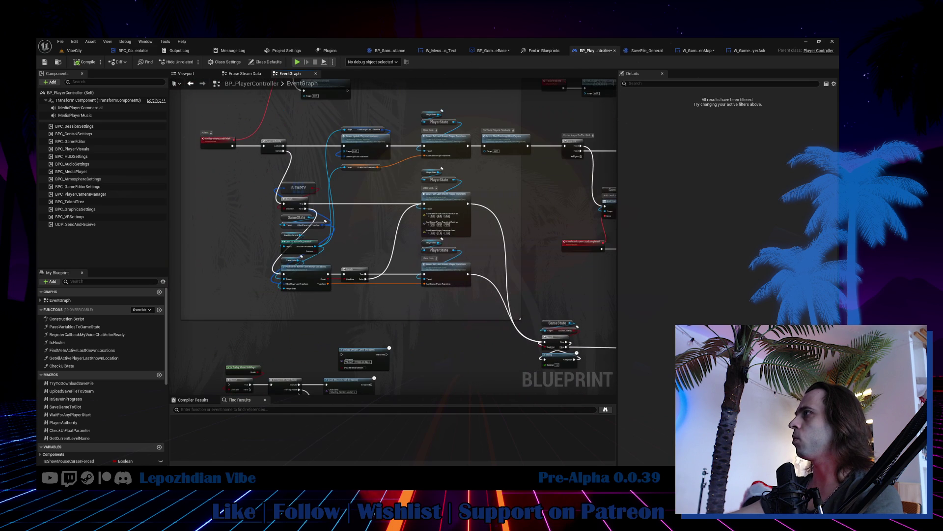
{"action": "scroll", "coordinate": [332, 246], "scroll_direction": "down", "scroll_amount": 3}
{"action": "scroll", "coordinate": [332, 246], "scroll_direction": "up", "scroll_amount": 5}
{"action": "scroll", "coordinate": [349, 266], "scroll_direction": "down", "scroll_amount": 5}
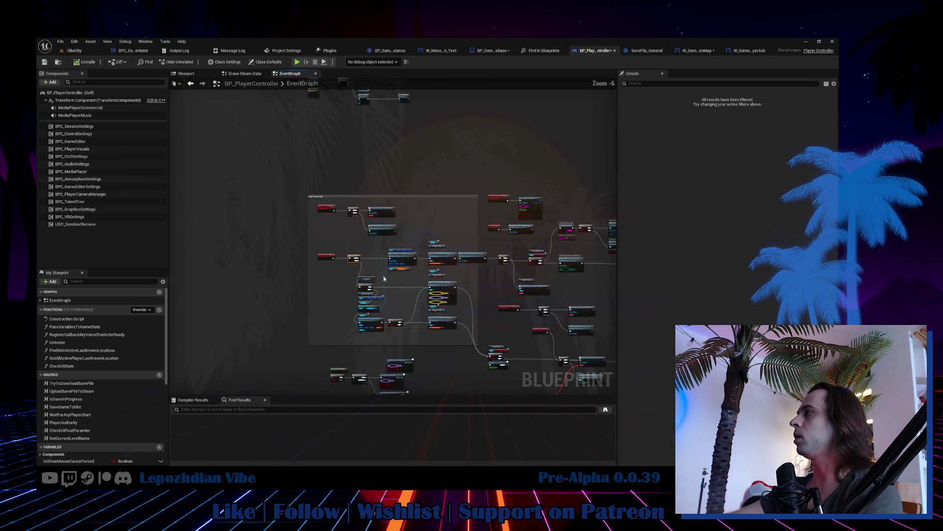
{"action": "scroll", "coordinate": [343, 185], "scroll_direction": "up", "scroll_amount": 5}
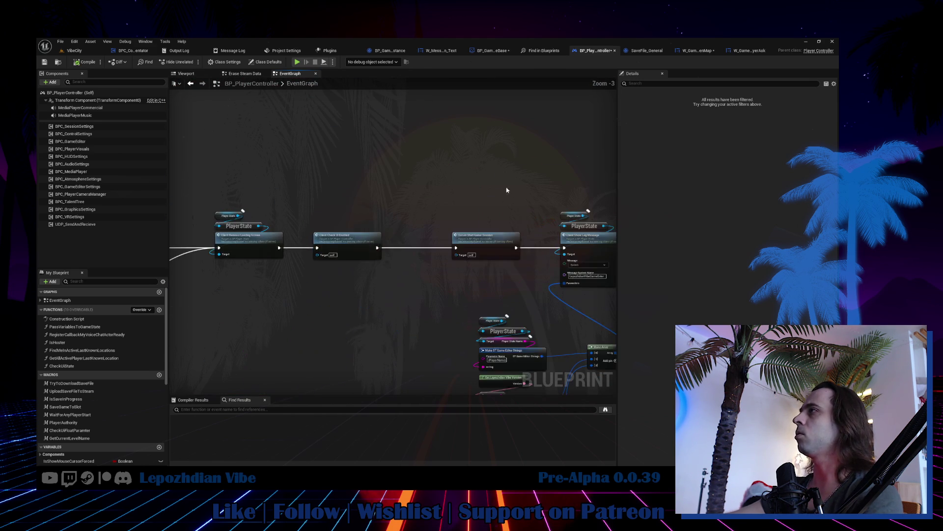
{"action": "left_click", "coordinate": [261, 162]}
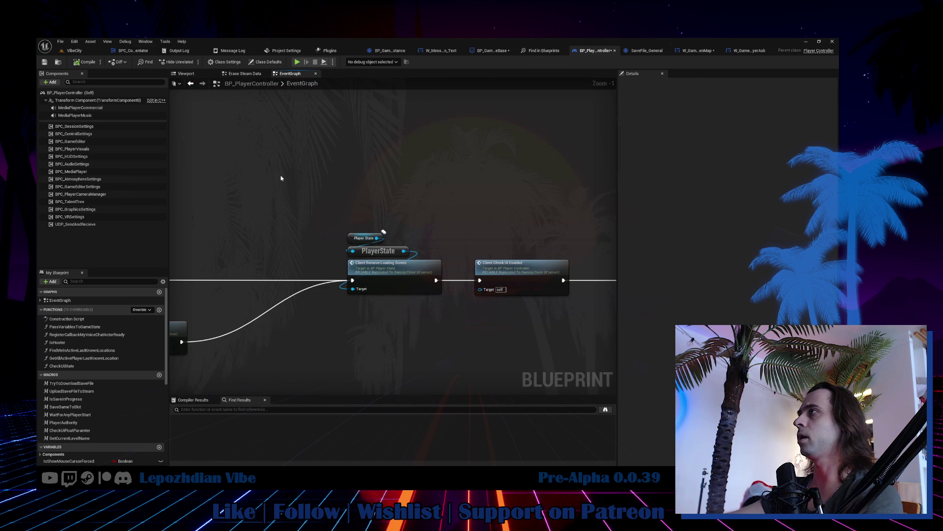
{"action": "left_click_drag", "start_coordinate": [293, 209], "coordinate": [390, 221]}
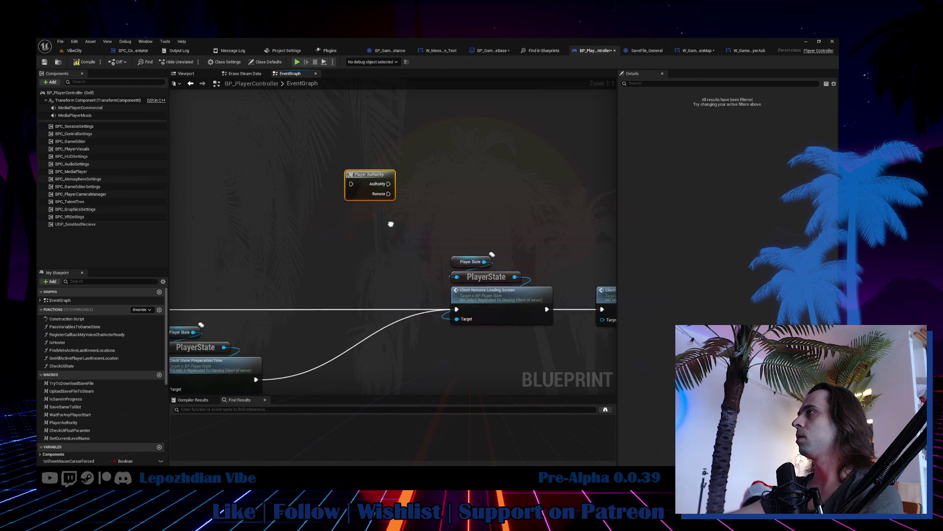
Inside the PlayerAuthority macro, move the GameState, GET, Player State and == nodes left.
{"action": "double_click", "coordinate": [369, 199]}
{"action": "left_click_drag", "start_coordinate": [248, 112], "coordinate": [314, 170]}
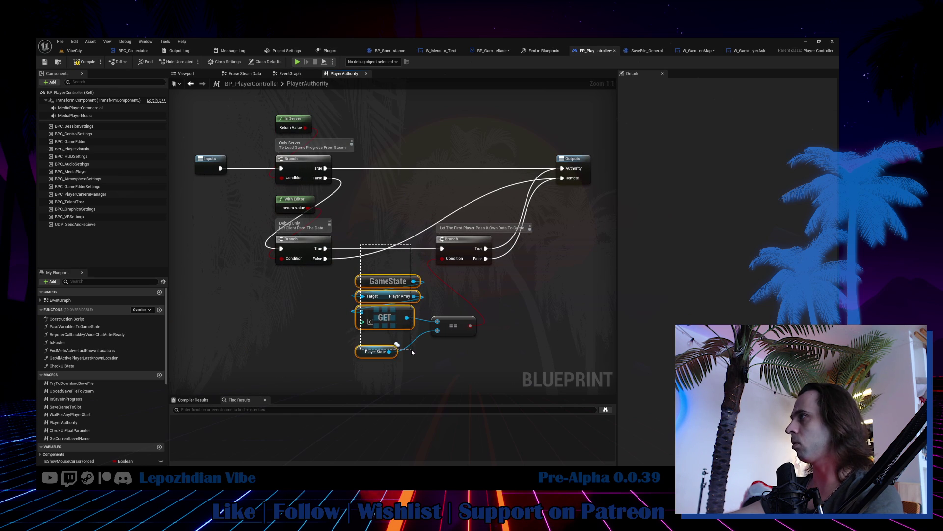
{"action": "left_click_drag", "start_coordinate": [433, 380], "coordinate": [481, 306]}
{"action": "mouse_move", "coordinate": [405, 198]}
{"action": "left_mouse_down"}
{"action": "mouse_move", "coordinate": [376, 357]}
{"action": "mouse_move", "coordinate": [383, 359]}
{"action": "left_mouse_up"}
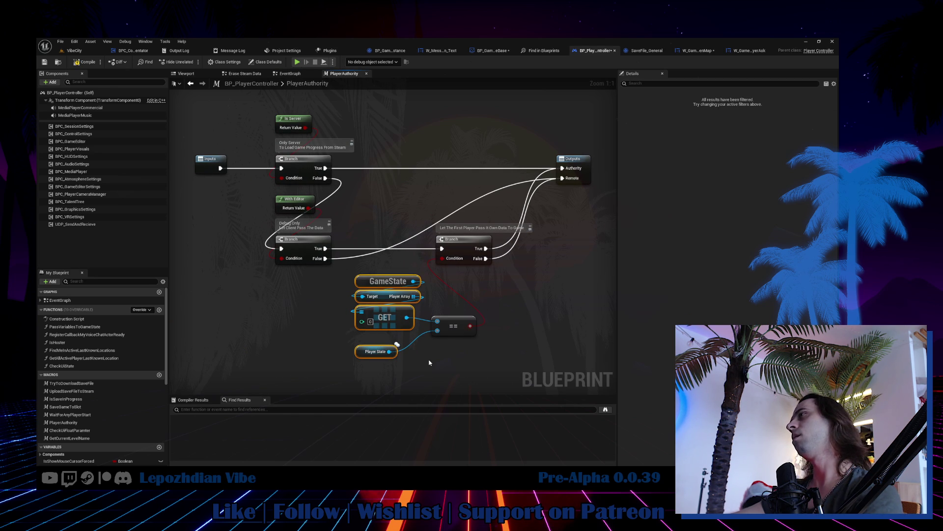
{"action": "left_click", "coordinate": [429, 363]}
{"action": "left_click_drag", "start_coordinate": [390, 269], "coordinate": [352, 358]}
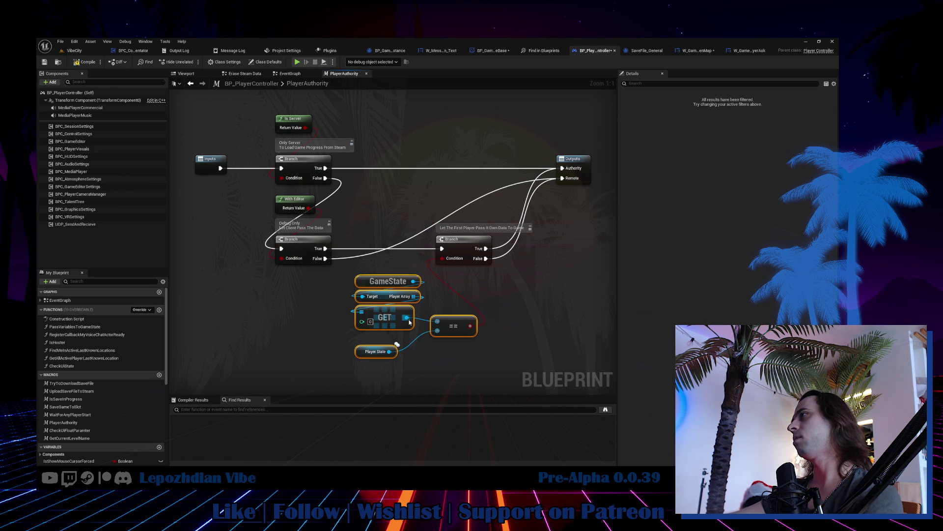
{"action": "left_click", "coordinate": [453, 326], "text": "ctrl"}
{"action": "left_click_drag", "start_coordinate": [391, 318], "coordinate": [314, 318]}
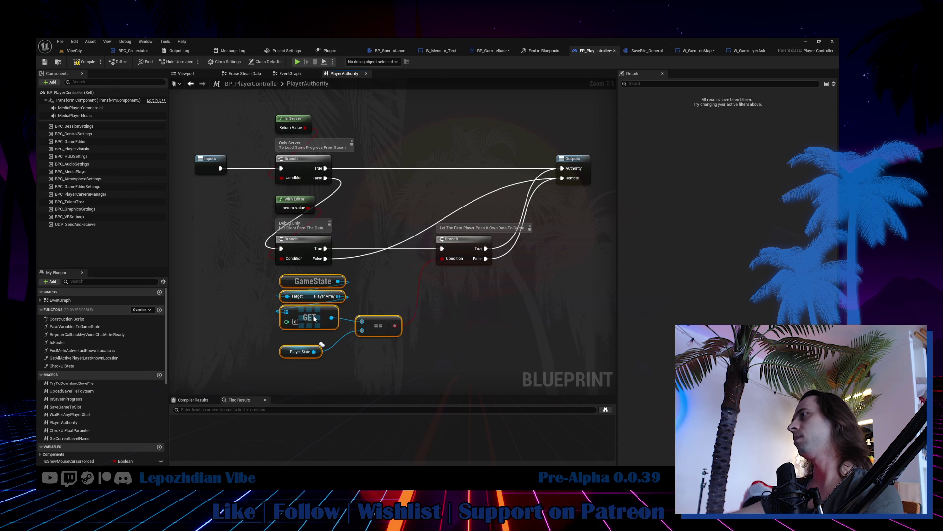
{"action": "left_click", "coordinate": [446, 352]}
{"action": "mouse_move", "coordinate": [273, 287]}
{"action": "left_mouse_down"}
{"action": "mouse_move", "coordinate": [410, 347]}
{"action": "mouse_move", "coordinate": [412, 358]}
{"action": "left_mouse_up"}
{"action": "left_click", "coordinate": [290, 73]}
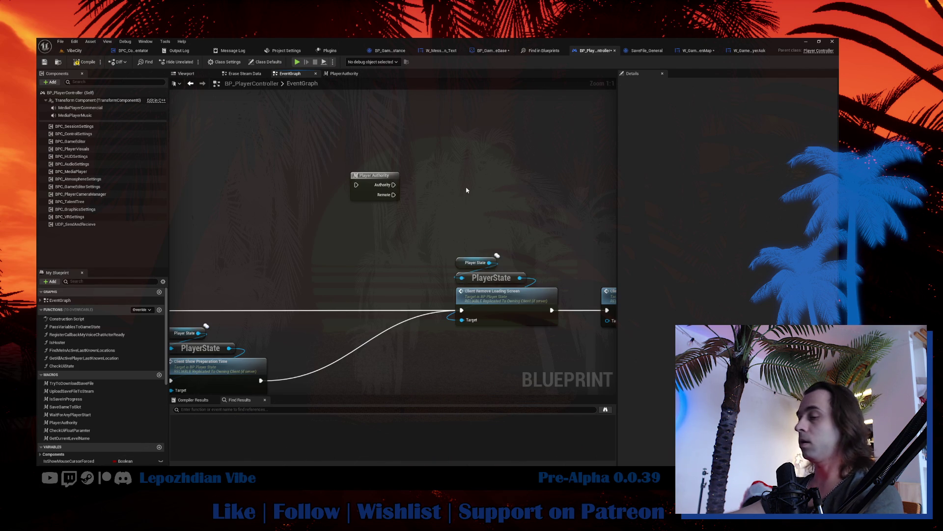
Add a Get Game State node with an Is Allow Players Their Own Layers getter.
{"action": "right_click", "coordinate": [467, 191]}
{"action": "type", "text": "game state"}
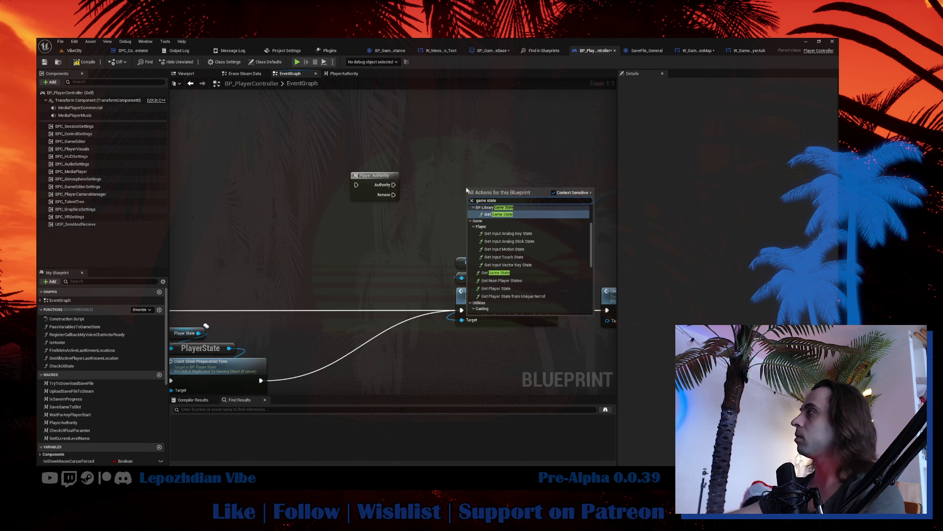
{"action": "left_click", "coordinate": [513, 212]}
{"action": "left_click_drag", "start_coordinate": [523, 192], "coordinate": [556, 194]}
{"action": "type", "text": "is allow"}
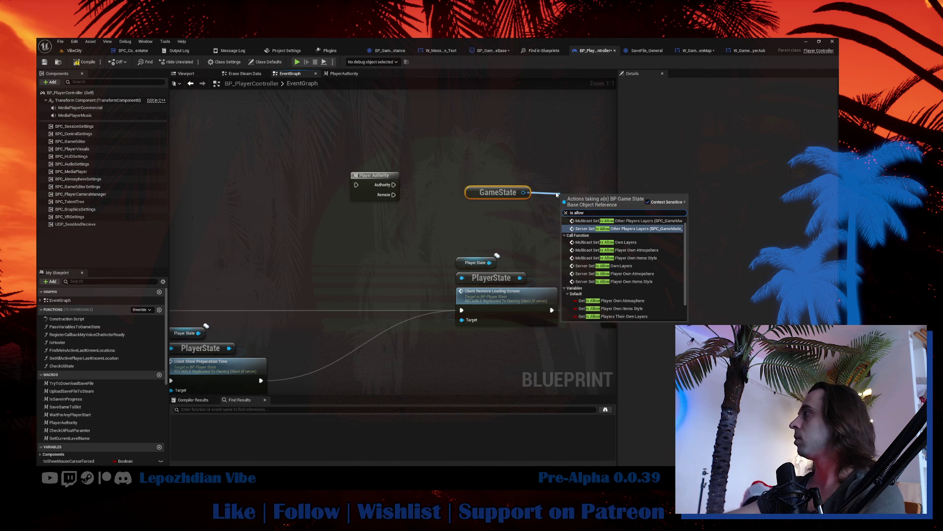
{"action": "scroll", "coordinate": [658, 308], "scroll_direction": "down", "scroll_amount": 1}
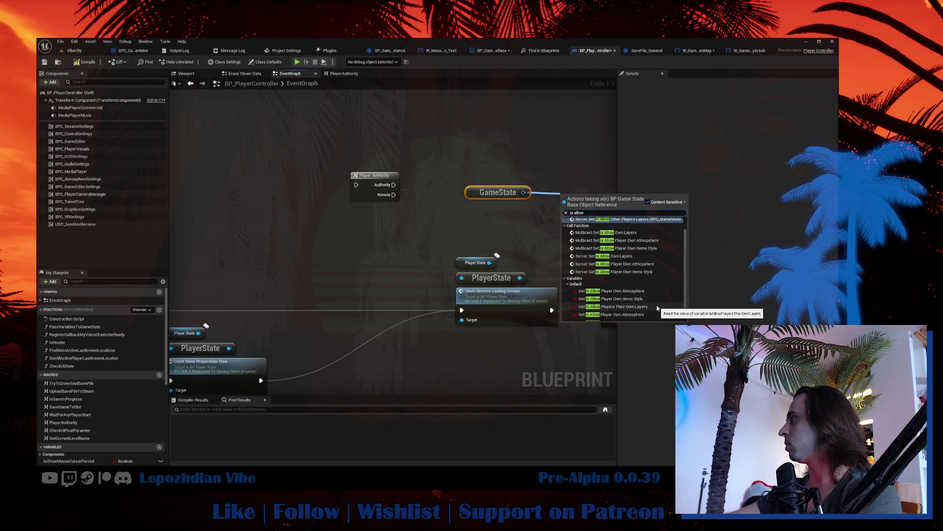
{"action": "left_click", "coordinate": [657, 308]}
{"action": "mouse_move", "coordinate": [584, 197]}
{"action": "left_mouse_down"}
{"action": "mouse_move", "coordinate": [500, 212]}
{"action": "mouse_move", "coordinate": [267, 202]}
{"action": "left_mouse_up"}
{"action": "left_click", "coordinate": [497, 192], "text": "ctrl"}
Route the incoming execution into Player Authority and place the GameState nodes beside it.
{"action": "mouse_move", "coordinate": [465, 308]}
{"action": "left_mouse_down"}
{"action": "mouse_move", "coordinate": [356, 184]}
{"action": "mouse_move", "coordinate": [347, 266]}
{"action": "mouse_move", "coordinate": [311, 296]}
{"action": "left_mouse_up"}
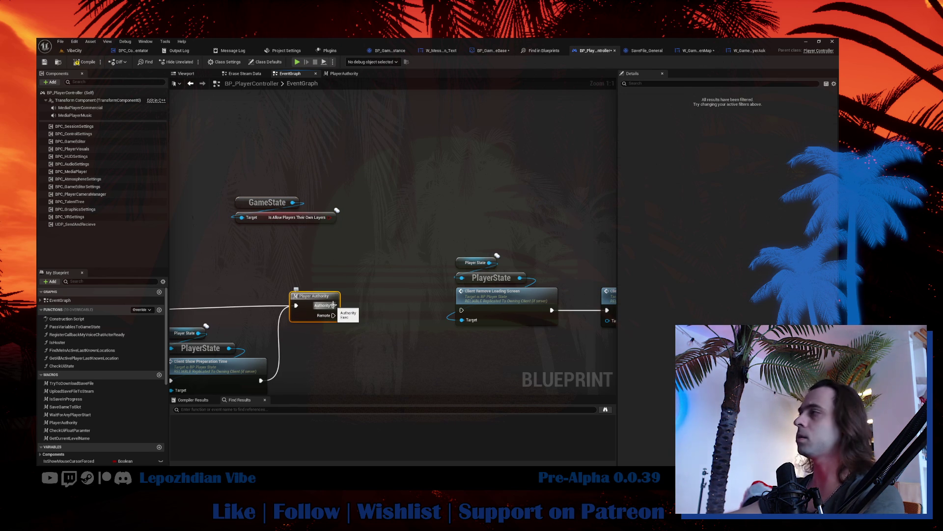
{"action": "mouse_move", "coordinate": [314, 305]}
{"action": "left_mouse_down"}
{"action": "mouse_move", "coordinate": [422, 319]}
{"action": "mouse_move", "coordinate": [462, 310]}
{"action": "left_mouse_up"}
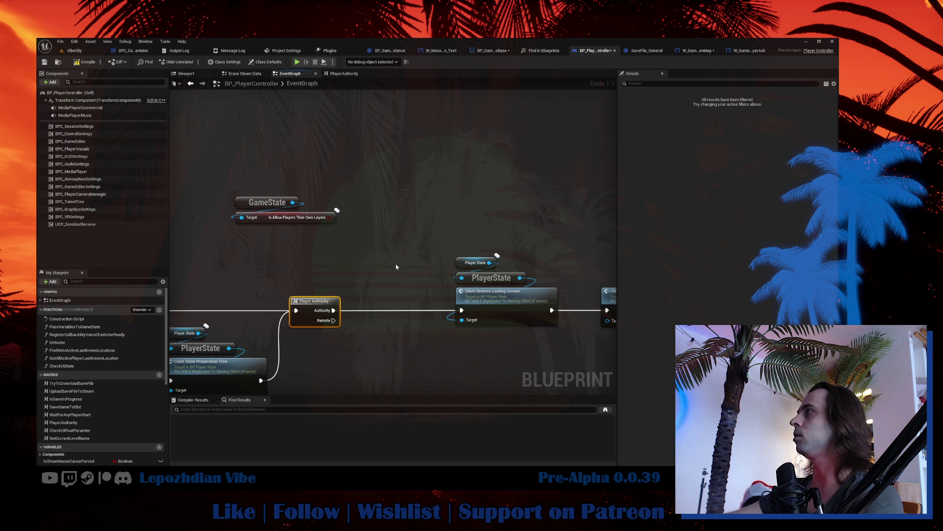
{"action": "left_click", "coordinate": [273, 202]}
{"action": "mouse_move", "coordinate": [286, 156]}
{"action": "left_mouse_down"}
{"action": "mouse_move", "coordinate": [359, 300]}
{"action": "mouse_move", "coordinate": [343, 316]}
{"action": "left_mouse_up"}
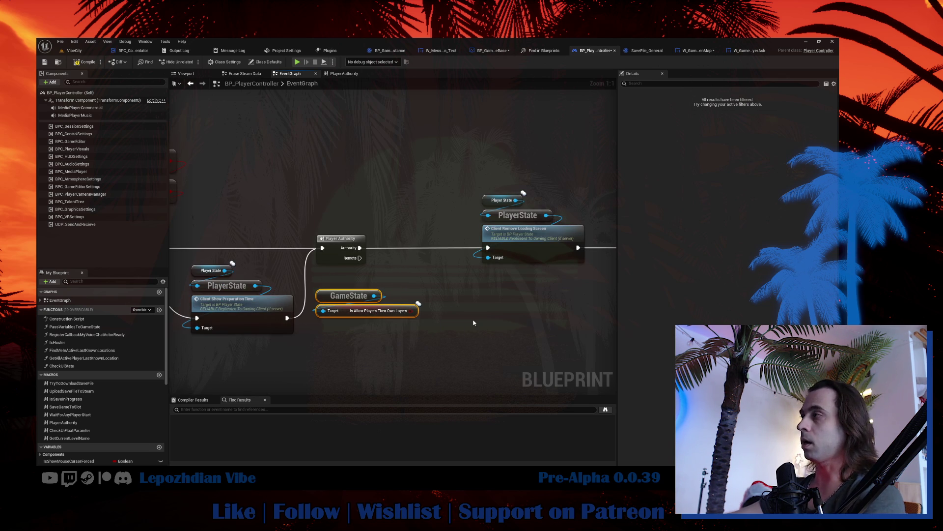
Add a Branch on Player Authority's Remote output, wiring False to Client Remove Loading Screen.
{"action": "left_click", "coordinate": [435, 283]}
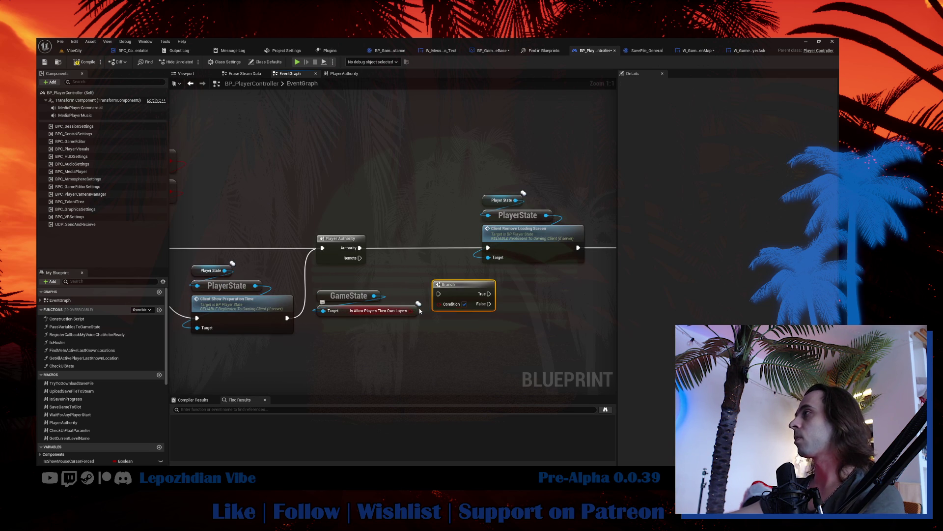
{"action": "left_click_drag", "start_coordinate": [361, 258], "coordinate": [438, 294]}
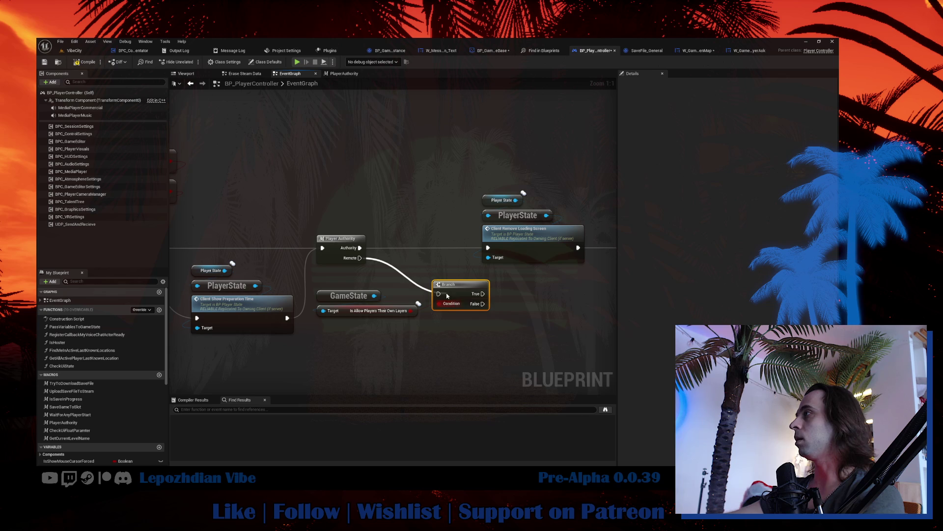
{"action": "left_click_drag", "start_coordinate": [450, 284], "coordinate": [333, 323]}
{"action": "left_click_drag", "start_coordinate": [309, 288], "coordinate": [385, 356]}
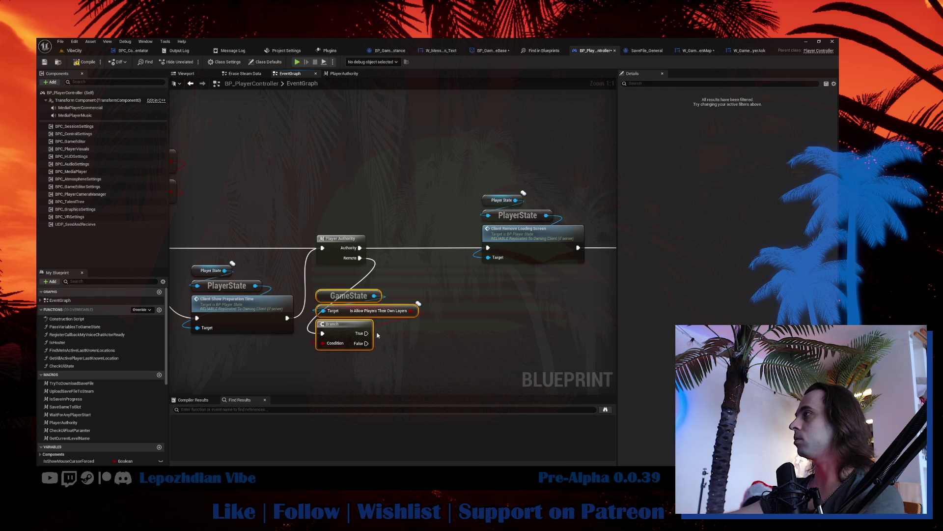
{"action": "mouse_move", "coordinate": [366, 343]}
{"action": "left_mouse_down"}
{"action": "mouse_move", "coordinate": [469, 289]}
{"action": "mouse_move", "coordinate": [490, 250]}
{"action": "left_mouse_up"}
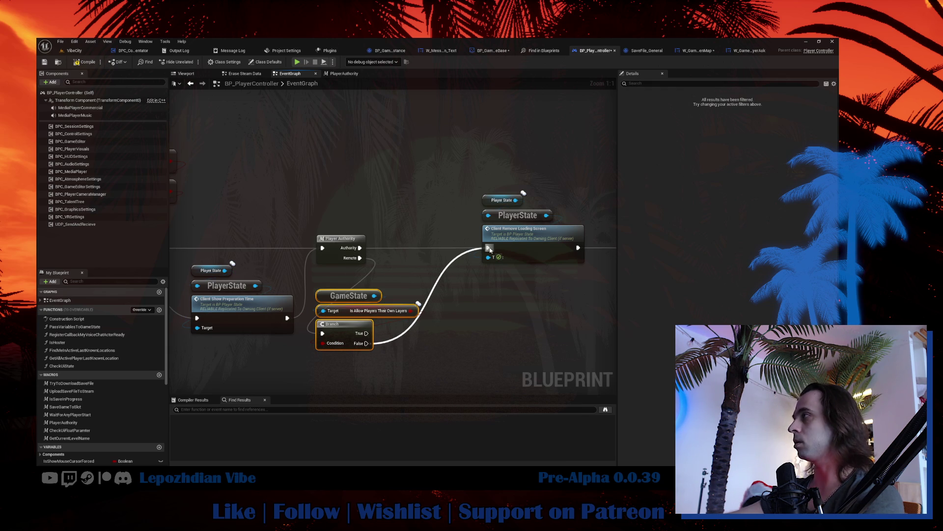
{"action": "left_click_drag", "start_coordinate": [432, 272], "coordinate": [224, 277]}
{"action": "scroll", "coordinate": [279, 232], "scroll_direction": "down", "scroll_amount": 4}
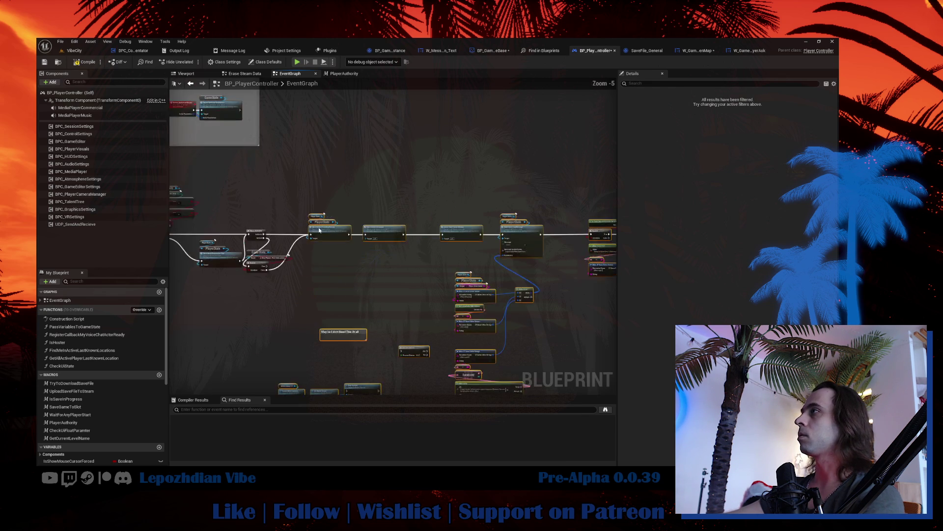
Shift Client Remove Loading Screen right and move the GameState, Is Allow and Branch group up.
{"action": "scroll", "coordinate": [274, 216], "scroll_direction": "up", "scroll_amount": 3}
{"action": "left_click_drag", "start_coordinate": [284, 231], "coordinate": [497, 236]}
{"action": "left_click_drag", "start_coordinate": [218, 244], "coordinate": [368, 261]}
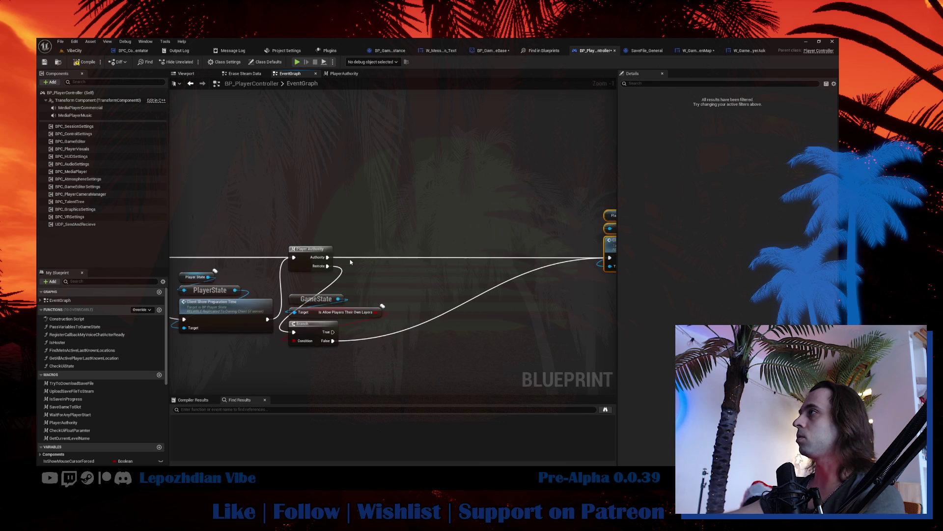
{"action": "left_click", "coordinate": [317, 328]}
{"action": "mouse_move", "coordinate": [317, 329]}
{"action": "left_mouse_down"}
{"action": "mouse_move", "coordinate": [361, 310]}
{"action": "mouse_move", "coordinate": [317, 311]}
{"action": "left_mouse_up"}
{"action": "mouse_move", "coordinate": [327, 257]}
{"action": "left_mouse_down"}
{"action": "mouse_move", "coordinate": [445, 201]}
{"action": "mouse_move", "coordinate": [461, 202]}
{"action": "mouse_move", "coordinate": [446, 203]}
{"action": "left_mouse_up"}
{"action": "left_click_drag", "start_coordinate": [388, 159], "coordinate": [290, 157]}
{"action": "left_click_drag", "start_coordinate": [346, 201], "coordinate": [366, 176]}
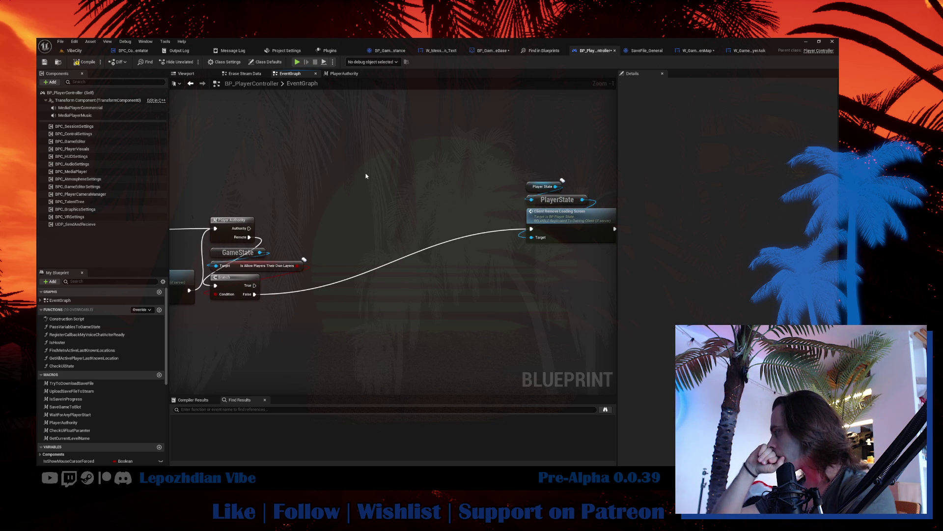
{"action": "scroll", "coordinate": [476, 269], "scroll_direction": "down", "scroll_amount": 3}
{"action": "mouse_move", "coordinate": [476, 269]}
{"action": "left_mouse_down"}
{"action": "mouse_move", "coordinate": [269, 200]}
{"action": "mouse_move", "coordinate": [245, 206]}
{"action": "mouse_move", "coordinate": [302, 266]}
{"action": "mouse_move", "coordinate": [412, 296]}
{"action": "mouse_move", "coordinate": [428, 344]}
{"action": "mouse_move", "coordinate": [315, 329]}
{"action": "left_mouse_up"}
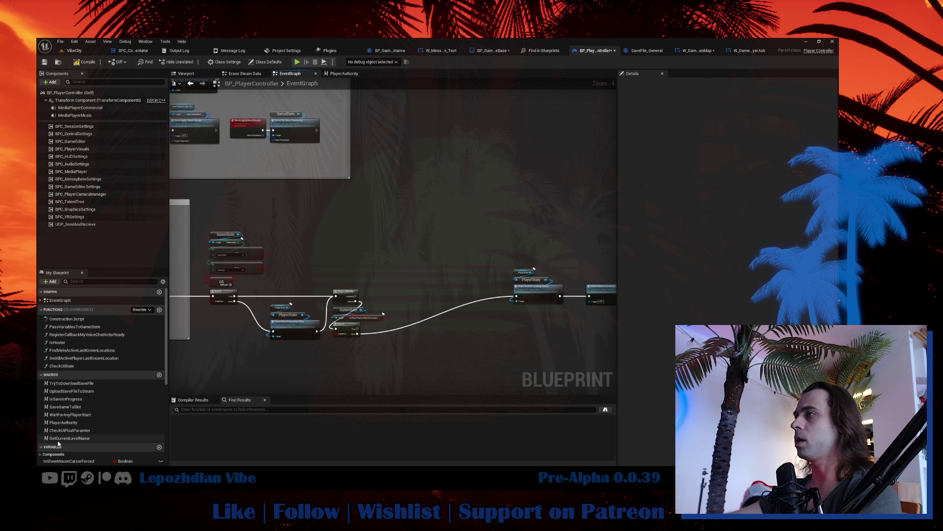
{"action": "scroll", "coordinate": [82, 422], "scroll_direction": "down", "scroll_amount": 2}
Drag SaveFile_General from Variables into the graph as a Get node, then search 'cast sav'.
{"action": "left_click_drag", "start_coordinate": [81, 431], "coordinate": [395, 244]}
{"action": "left_click", "coordinate": [383, 256]}
{"action": "scroll", "coordinate": [381, 249], "scroll_direction": "up", "scroll_amount": 4}
{"action": "type", "text": "cast sav"}
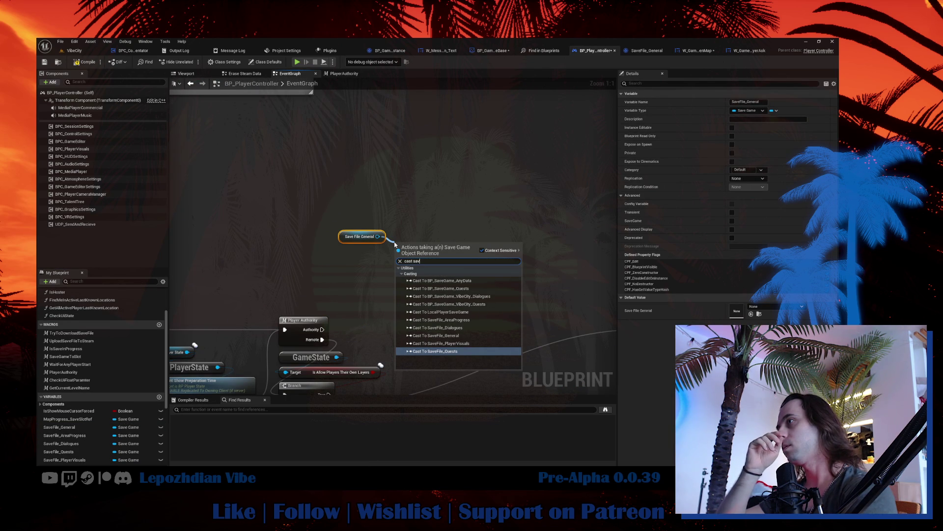
From Save File General, add Cast To SaveFile_General via 'cast gene', convert to pure, place beneath.
{"action": "mouse_move", "coordinate": [394, 245]}
{"action": "left_mouse_down"}
{"action": "mouse_move", "coordinate": [413, 257]}
{"action": "mouse_move", "coordinate": [441, 335]}
{"action": "mouse_move", "coordinate": [412, 213]}
{"action": "left_mouse_up"}
{"action": "scroll", "coordinate": [131, 349], "scroll_direction": "up", "scroll_amount": 3}
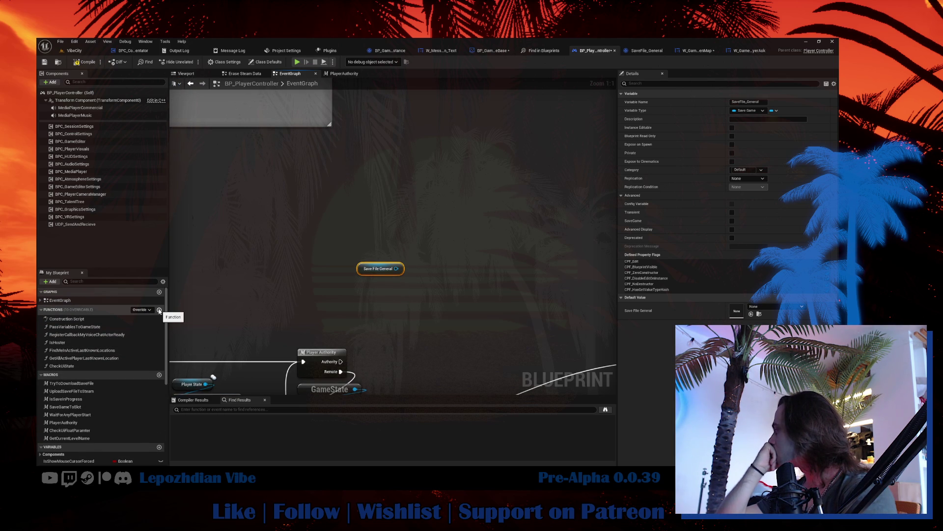
{"action": "left_click_drag", "start_coordinate": [396, 269], "coordinate": [421, 281]}
{"action": "type", "text": "cast genera"}
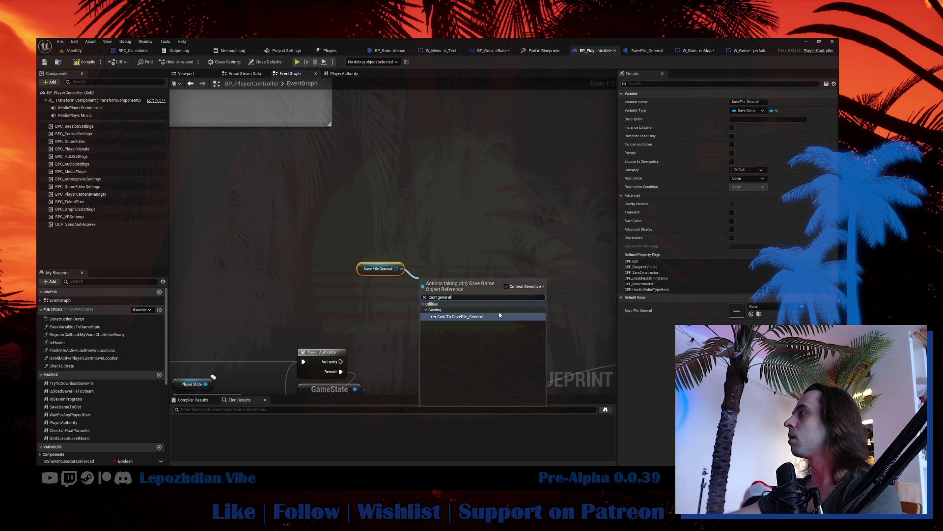
{"action": "left_click", "coordinate": [460, 316]}
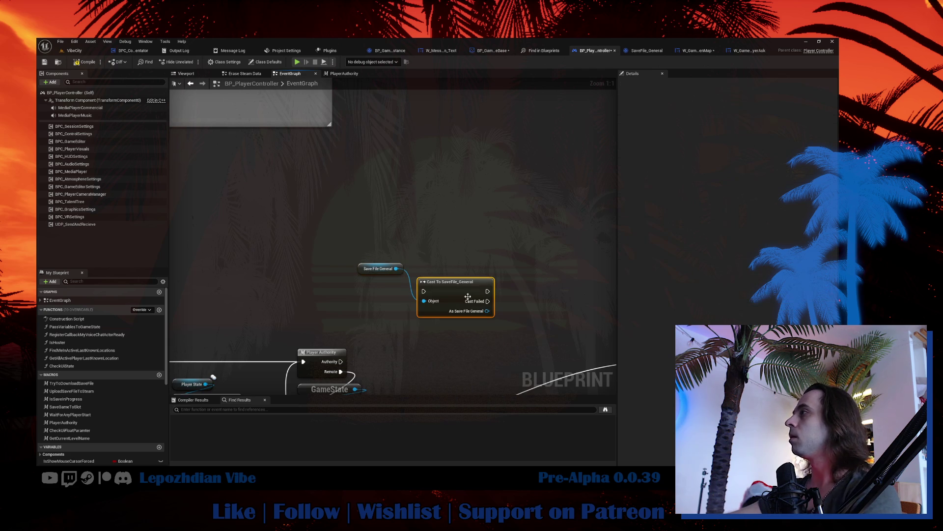
{"action": "right_click", "coordinate": [452, 293]}
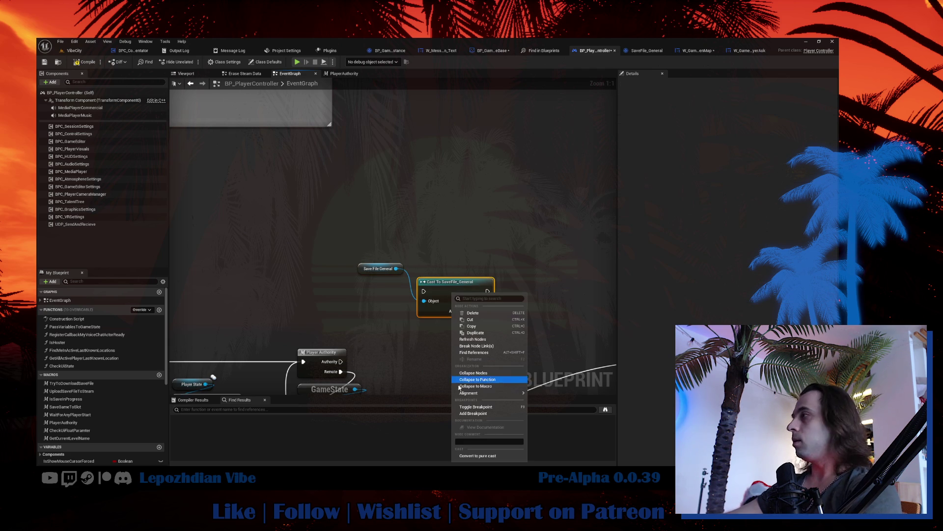
{"action": "left_click", "coordinate": [477, 455]}
{"action": "mouse_move", "coordinate": [463, 281]}
{"action": "left_mouse_down"}
{"action": "mouse_move", "coordinate": [383, 282]}
{"action": "mouse_move", "coordinate": [403, 284]}
{"action": "left_mouse_up"}
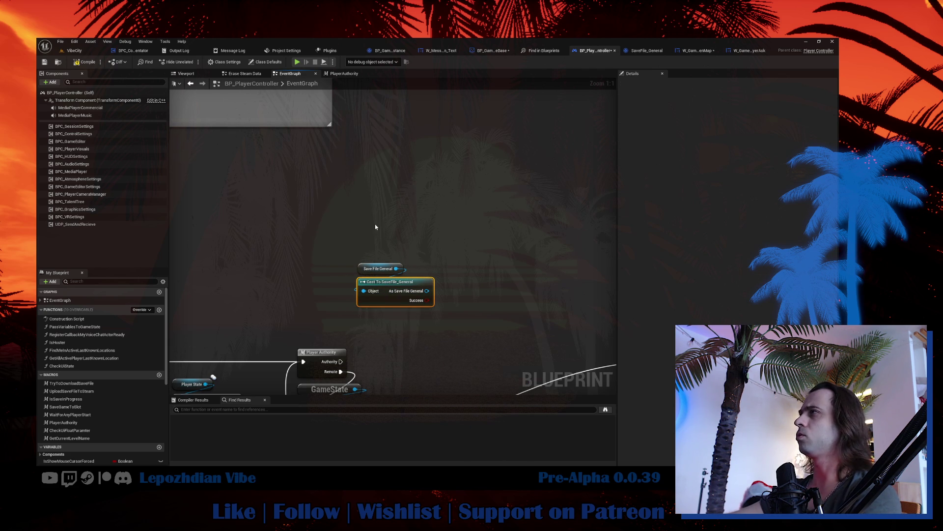
{"action": "scroll", "coordinate": [393, 207], "scroll_direction": "down", "scroll_amount": 6}
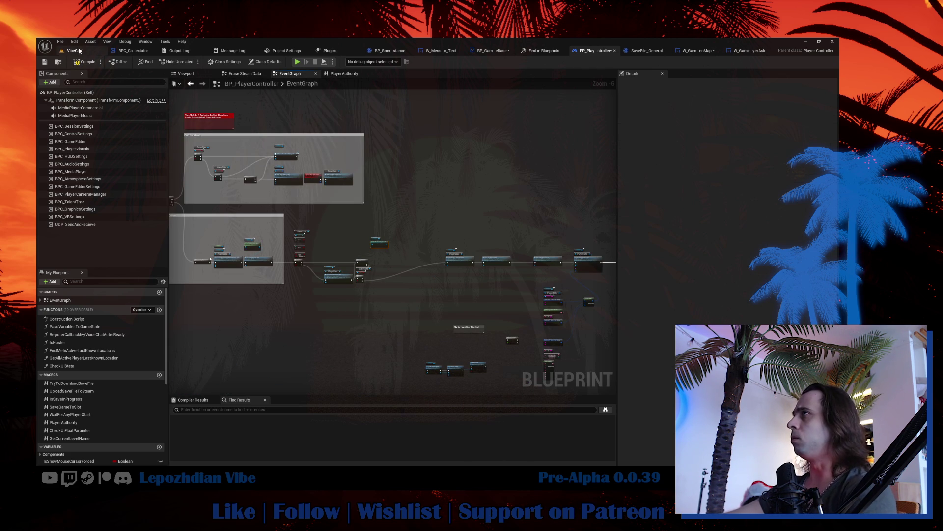
{"action": "right_click", "coordinate": [583, 51]}
{"action": "left_click", "coordinate": [626, 98]}
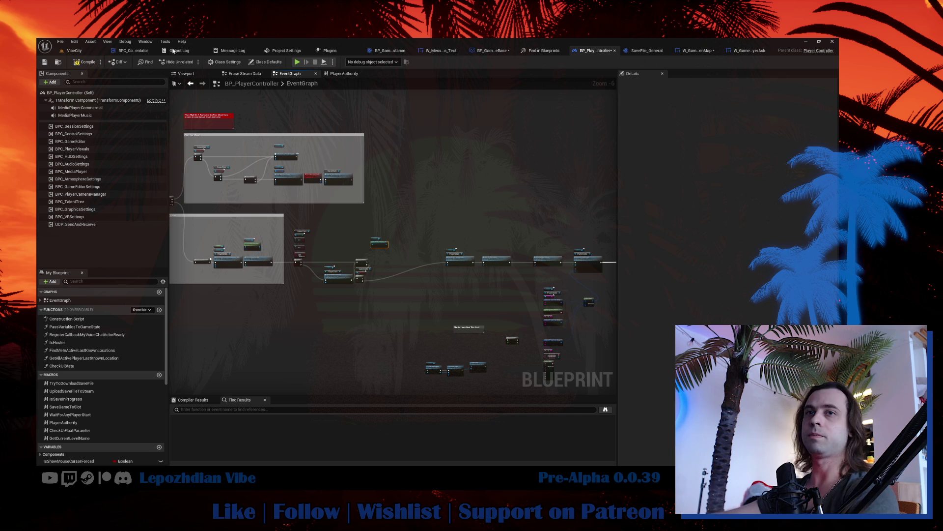
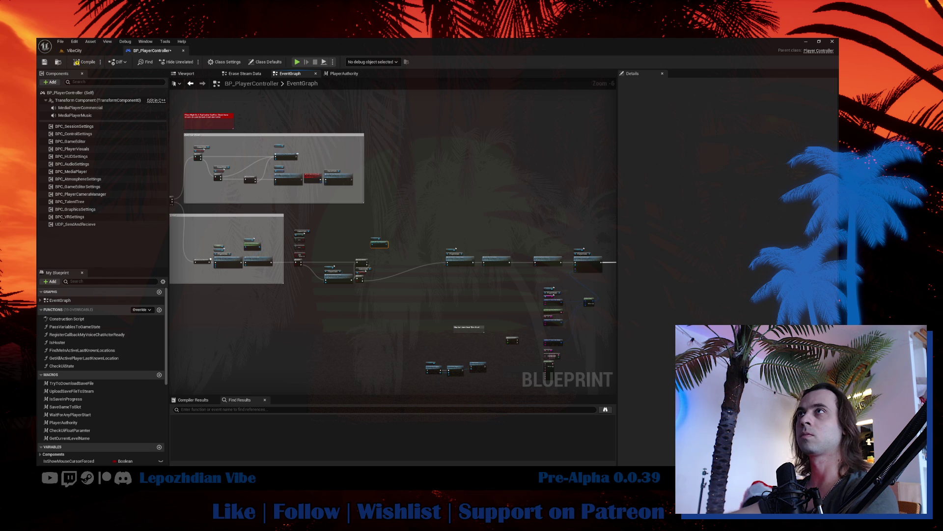
Inspect SaveOrDeleteLayerOfMap in SaveFile_General, then go back to BP_PlayerController's EventGraph.
{"action": "left_click", "coordinate": [74, 51]}
{"action": "key", "text": "ctrl+space"}
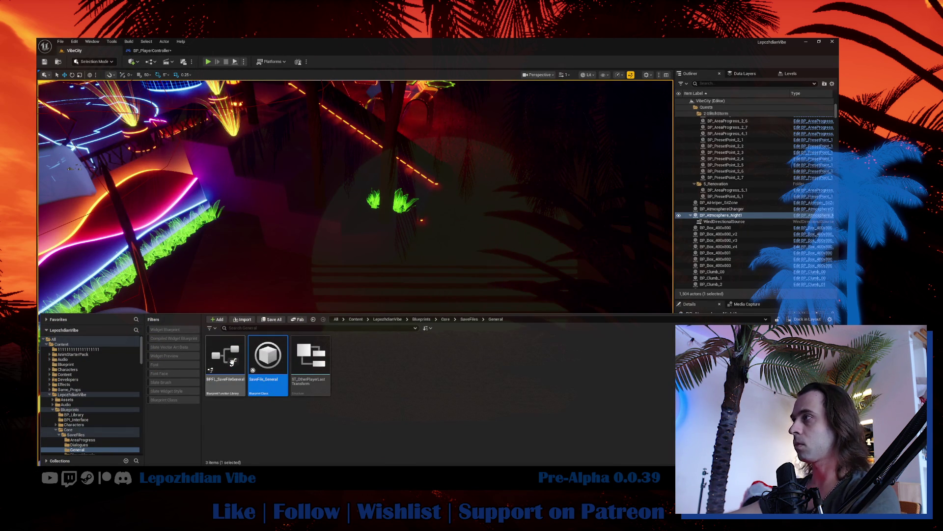
{"action": "double_click", "coordinate": [263, 357]}
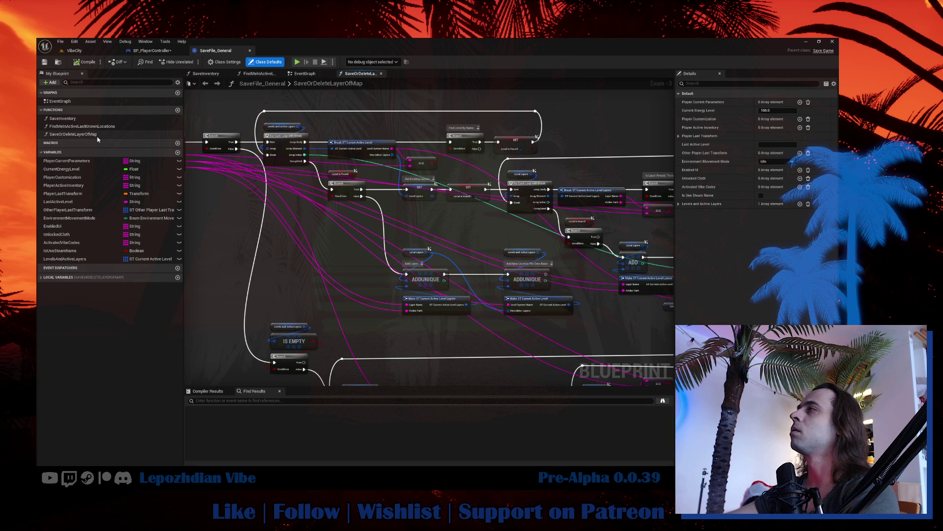
{"action": "left_click_drag", "start_coordinate": [254, 201], "coordinate": [300, 209]}
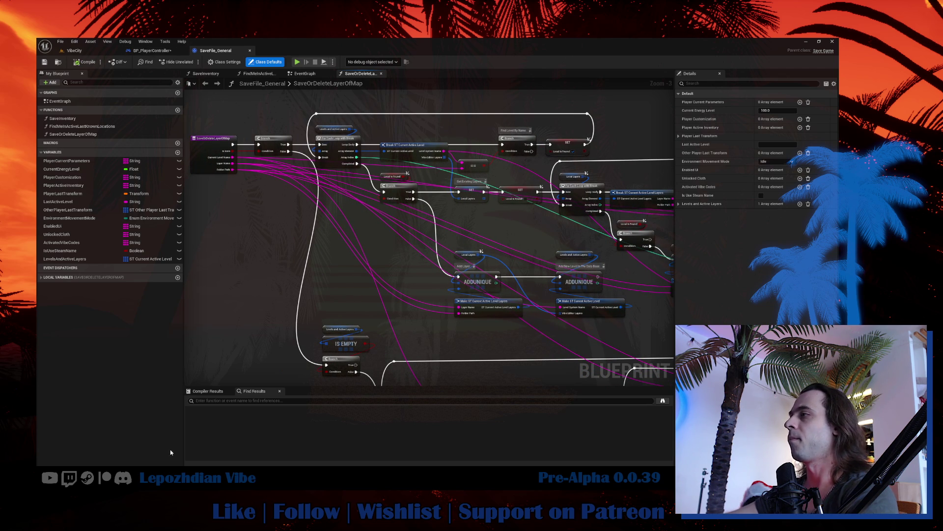
{"action": "left_click", "coordinate": [152, 50]}
{"action": "mouse_move", "coordinate": [421, 346]}
{"action": "left_mouse_down"}
{"action": "mouse_move", "coordinate": [337, 255]}
{"action": "mouse_move", "coordinate": [352, 210]}
{"action": "mouse_move", "coordinate": [283, 206]}
{"action": "mouse_move", "coordinate": [362, 227]}
{"action": "mouse_move", "coordinate": [350, 232]}
{"action": "left_mouse_up"}
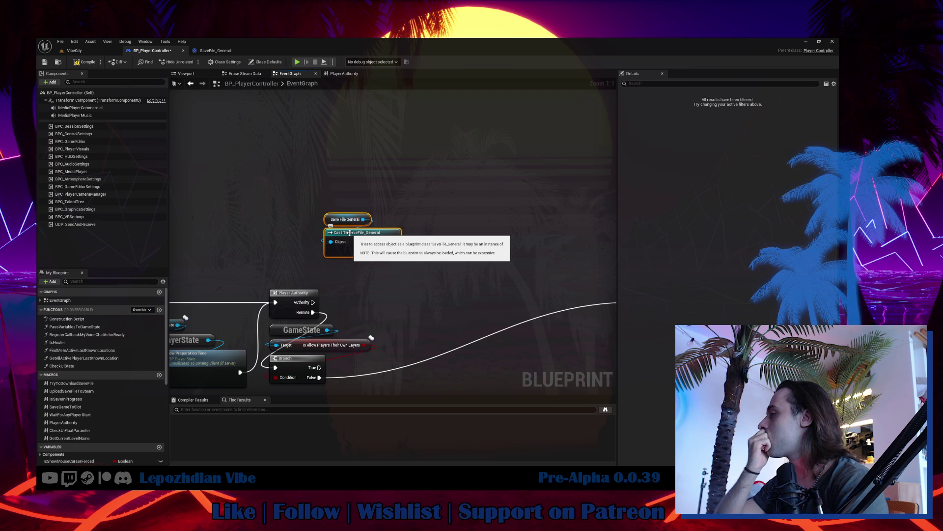
Add a Get Current Level Name node and compare its output to 'VibeWorld' with Equal (String).
{"action": "right_click", "coordinate": [317, 158]}
{"action": "type", "text": "get"}
{"action": "type", "text": "curre"}
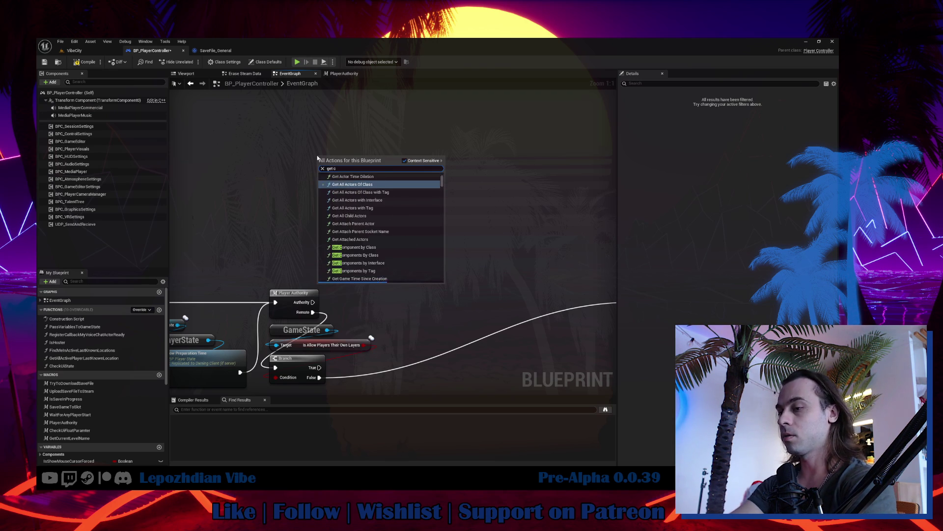
{"action": "type", "text": "nt level"}
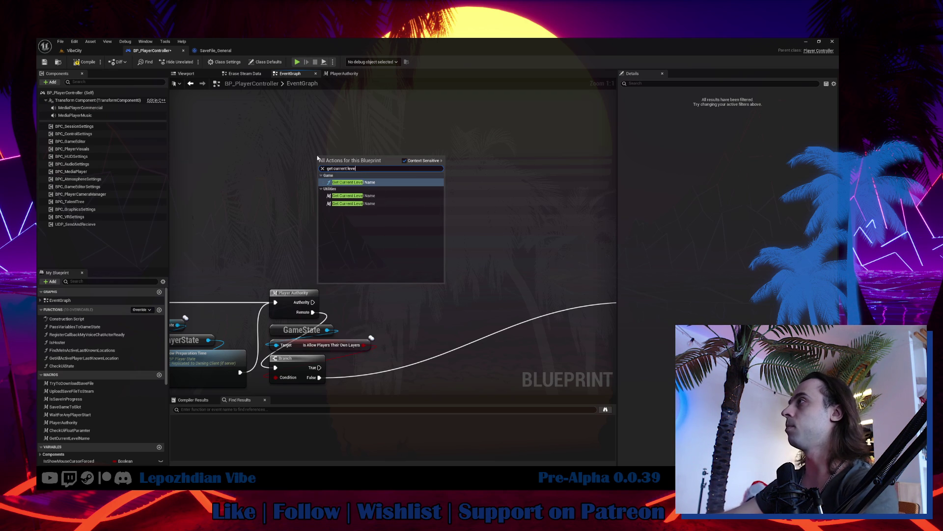
{"action": "left_click", "coordinate": [380, 181]}
{"action": "left_click_drag", "start_coordinate": [372, 175], "coordinate": [422, 184]}
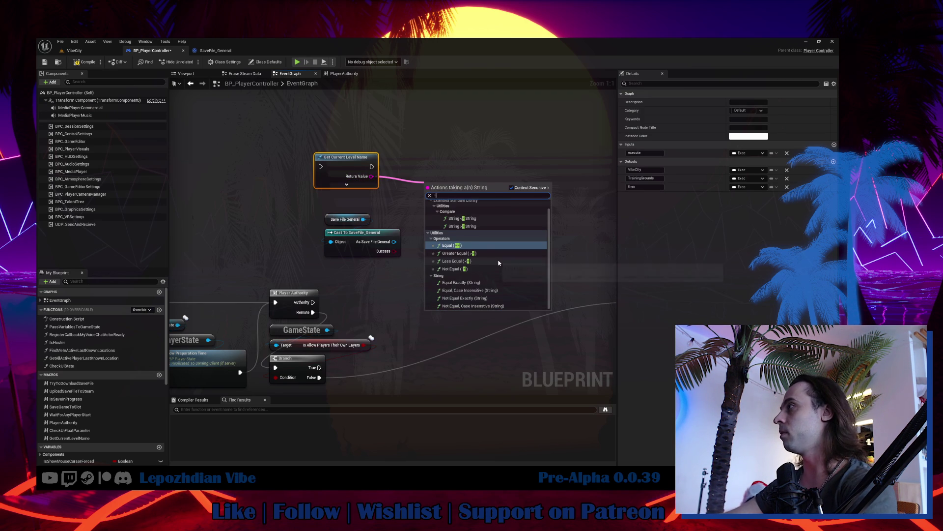
{"action": "left_click", "coordinate": [511, 290]}
{"action": "left_click_drag", "start_coordinate": [449, 189], "coordinate": [439, 184]}
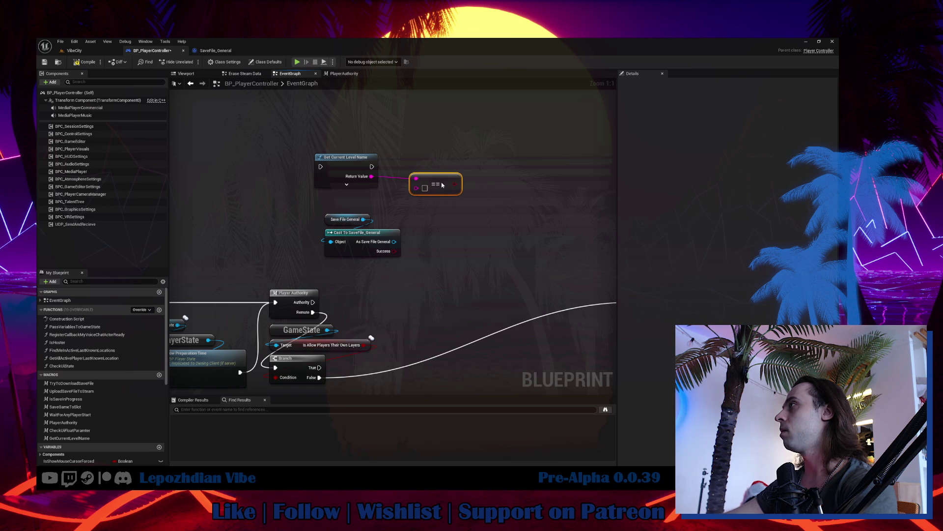
{"action": "type", "text": "VibeWor"}
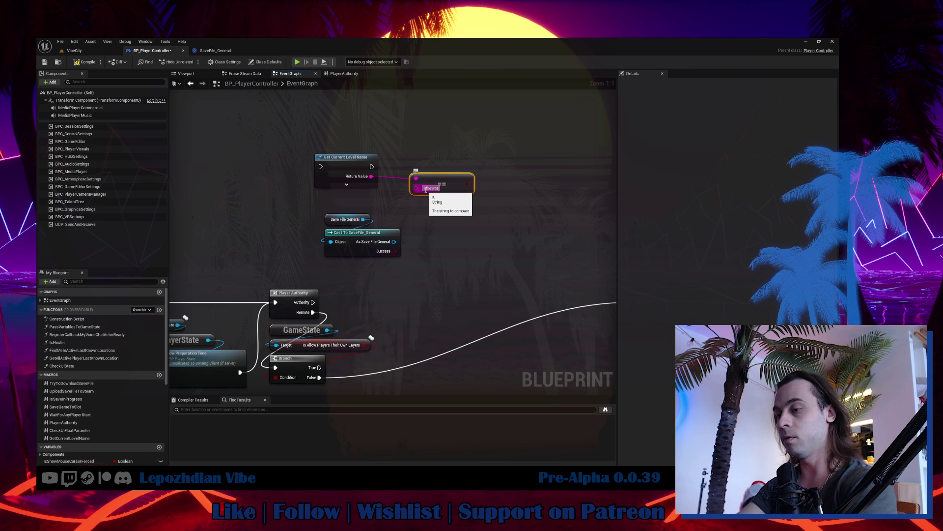
{"action": "type", "text": "ld"}
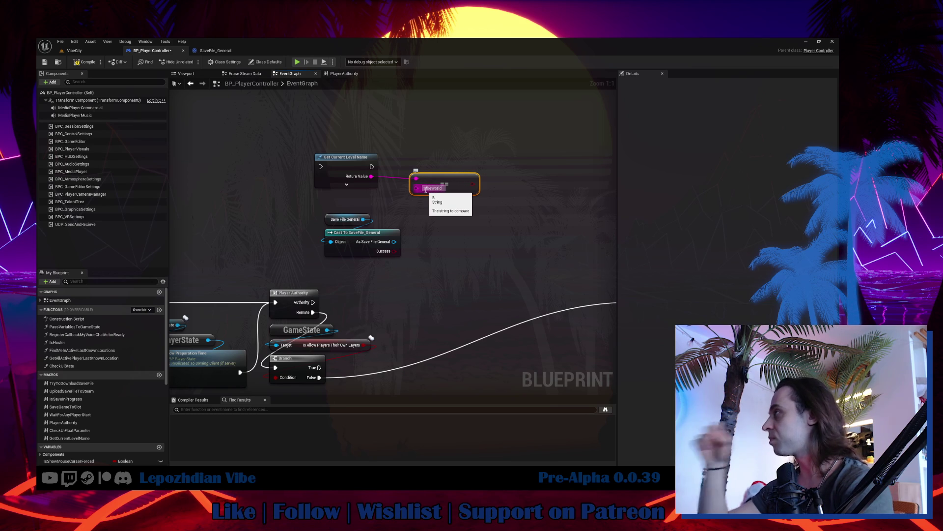
Move the save file nodes aside and add a Branch on the VibeWorld check after the earlier True path.
{"action": "mouse_move", "coordinate": [321, 213]}
{"action": "left_mouse_down"}
{"action": "mouse_move", "coordinate": [358, 253]}
{"action": "mouse_move", "coordinate": [550, 238]}
{"action": "left_mouse_up"}
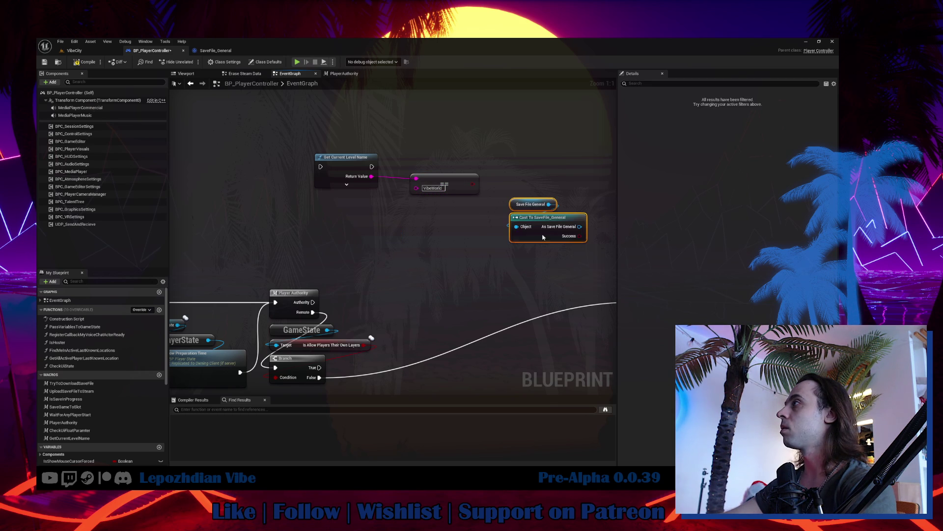
{"action": "left_click_drag", "start_coordinate": [449, 180], "coordinate": [353, 201]}
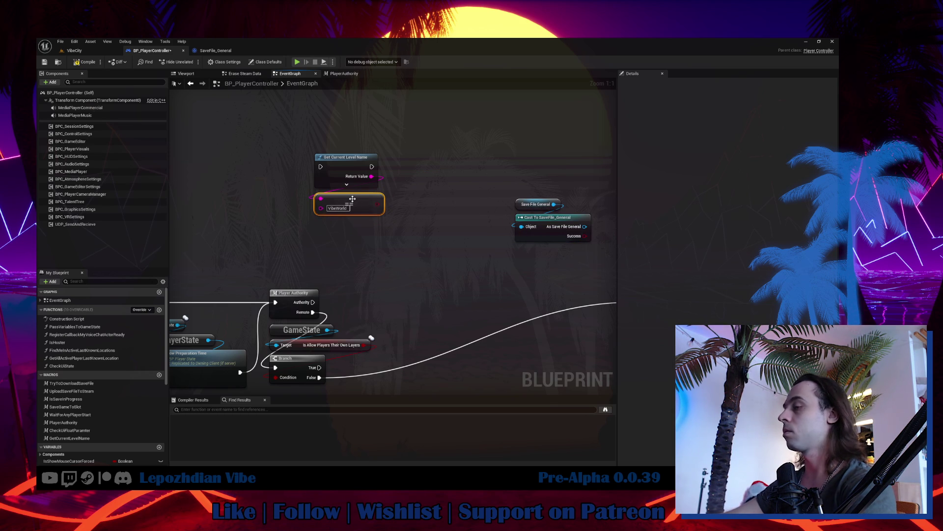
{"action": "left_click", "coordinate": [396, 170]}
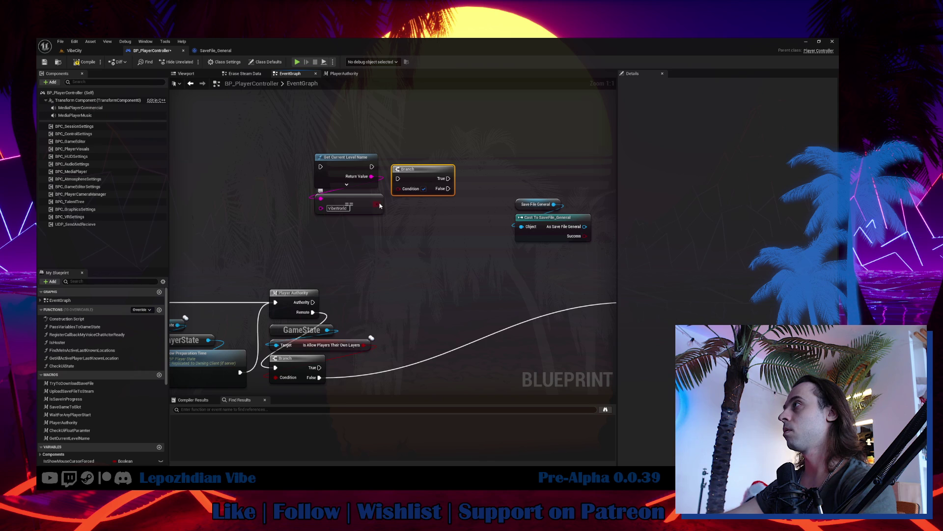
{"action": "left_click_drag", "start_coordinate": [379, 207], "coordinate": [426, 163]}
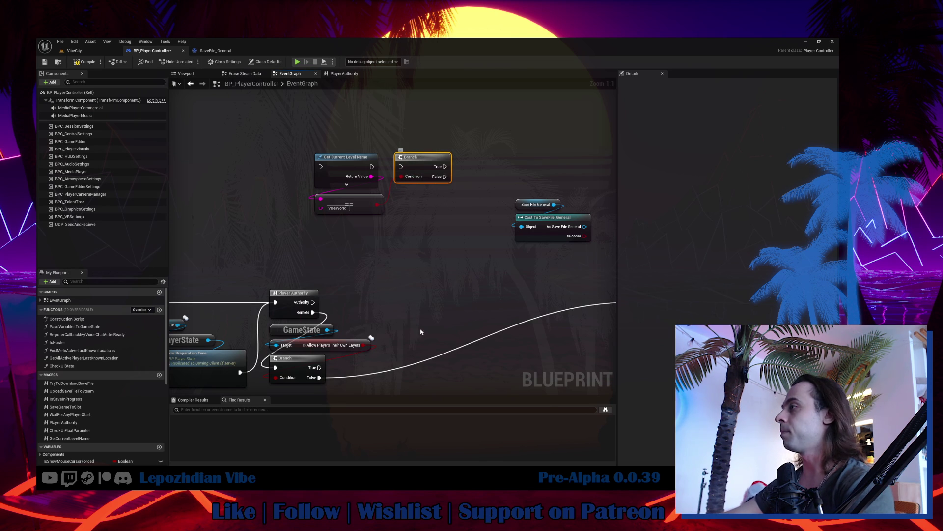
{"action": "mouse_move", "coordinate": [319, 367]}
{"action": "left_mouse_down"}
{"action": "mouse_move", "coordinate": [332, 197]}
{"action": "mouse_move", "coordinate": [321, 167]}
{"action": "left_mouse_up"}
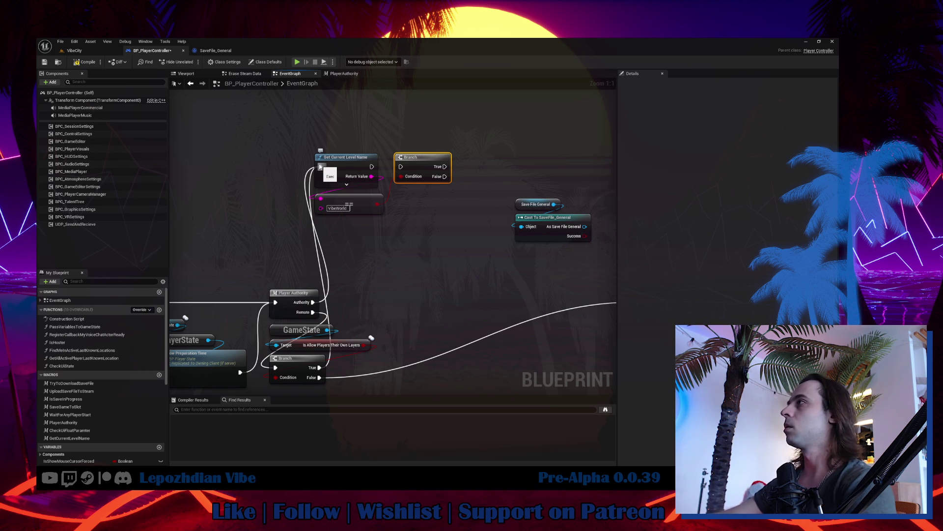
{"action": "left_click_drag", "start_coordinate": [372, 167], "coordinate": [401, 167]}
{"action": "right_click", "coordinate": [412, 253]}
Search the node list for 'get curren leve', then cancel without adding a node.
{"action": "type", "text": "get"}
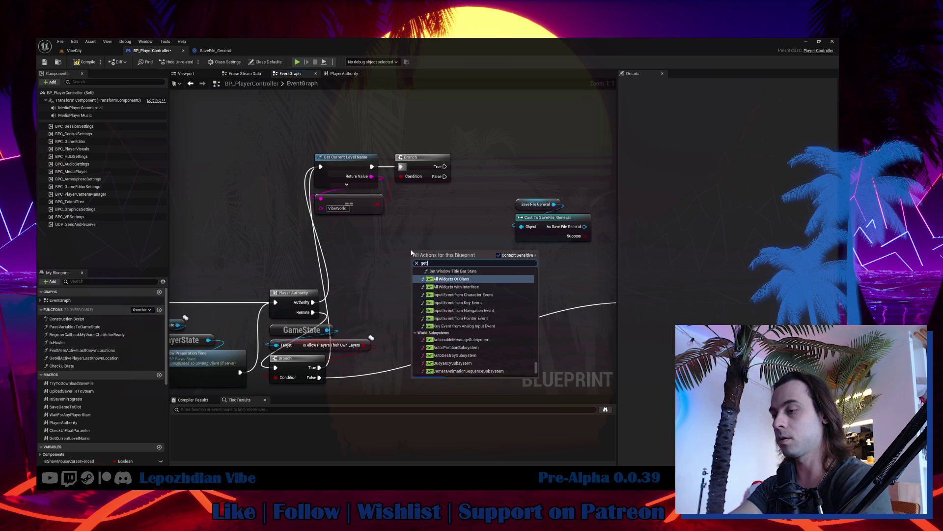
{"action": "type", "text": " curren leve"}
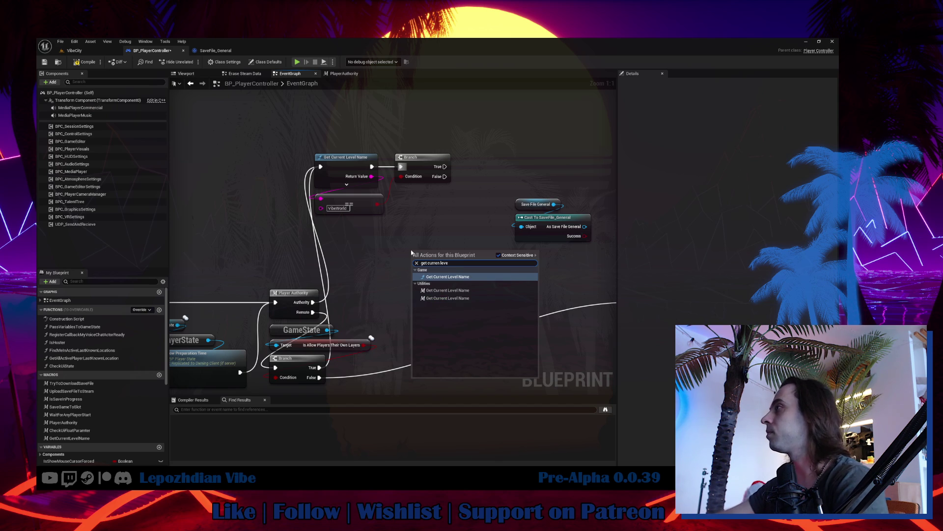
{"action": "key", "text": "ctrl+a"}
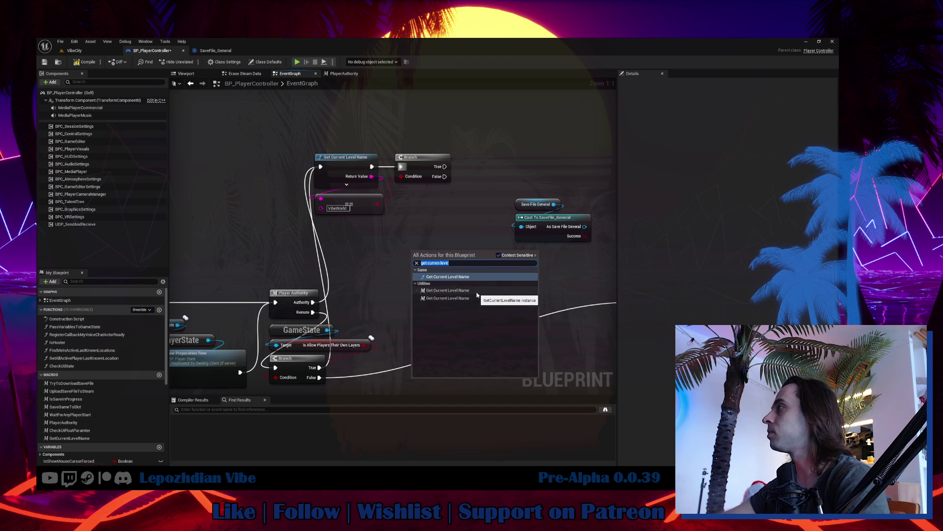
{"action": "key", "text": "Escape"}
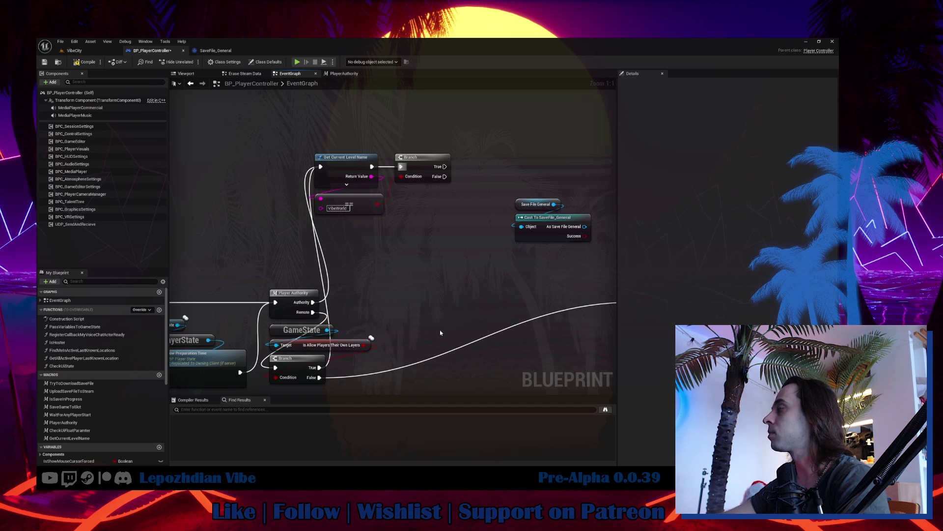
{"action": "right_click", "coordinate": [435, 330]}
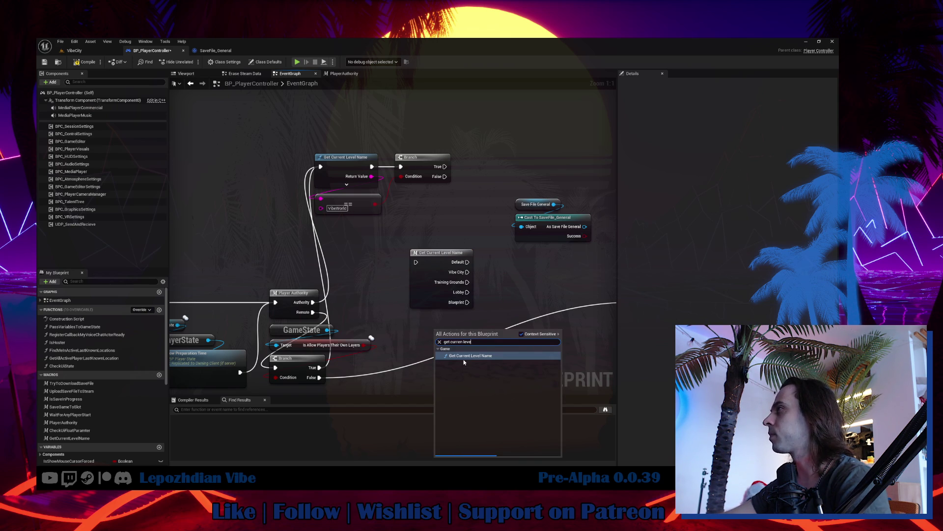
{"action": "key", "text": "Escape"}
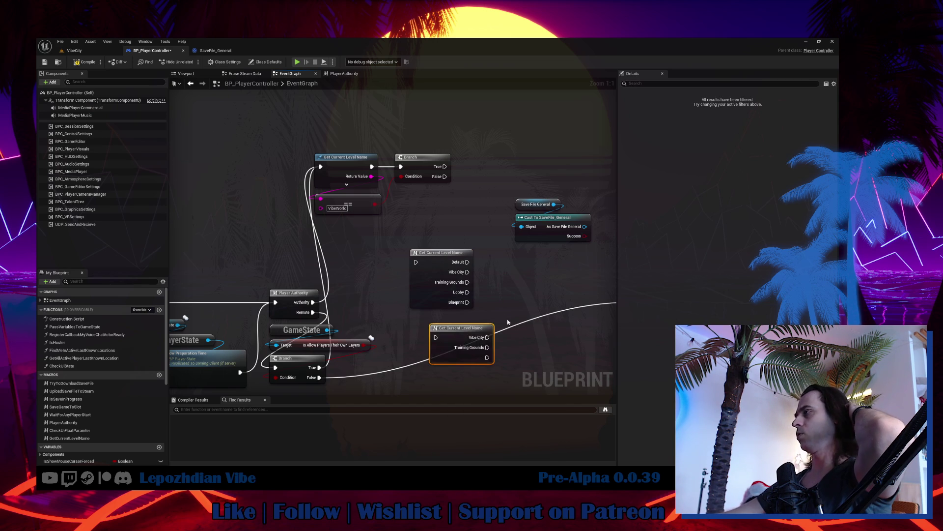
{"action": "left_click_drag", "start_coordinate": [515, 337], "coordinate": [494, 288]}
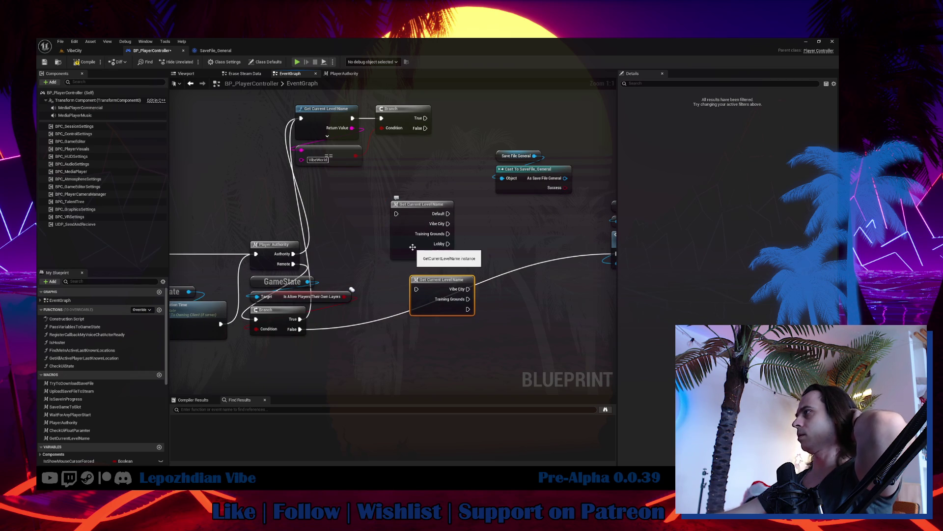
Open the Get Current Level Name macro definition in BP_MacroLibrary_Core.
{"action": "left_click", "coordinate": [413, 247]}
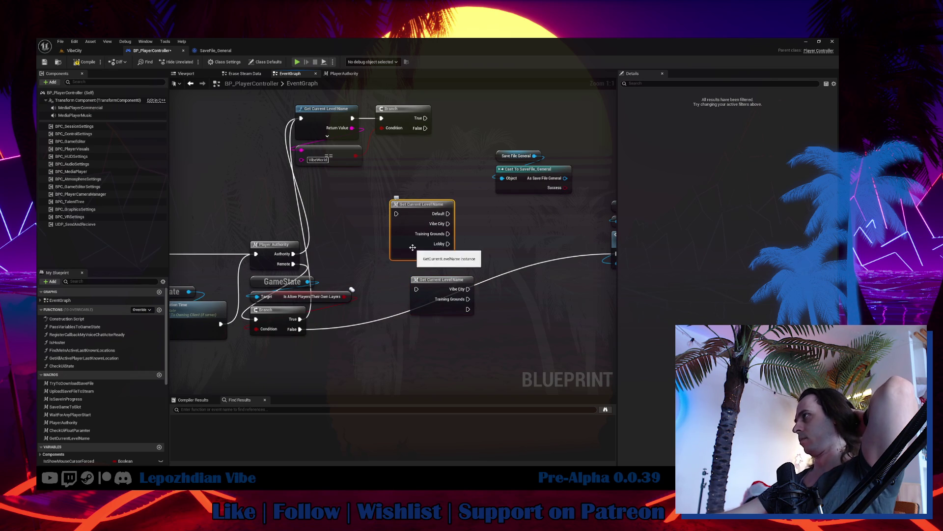
{"action": "double_click", "coordinate": [413, 247]}
{"action": "left_click", "coordinate": [153, 50]}
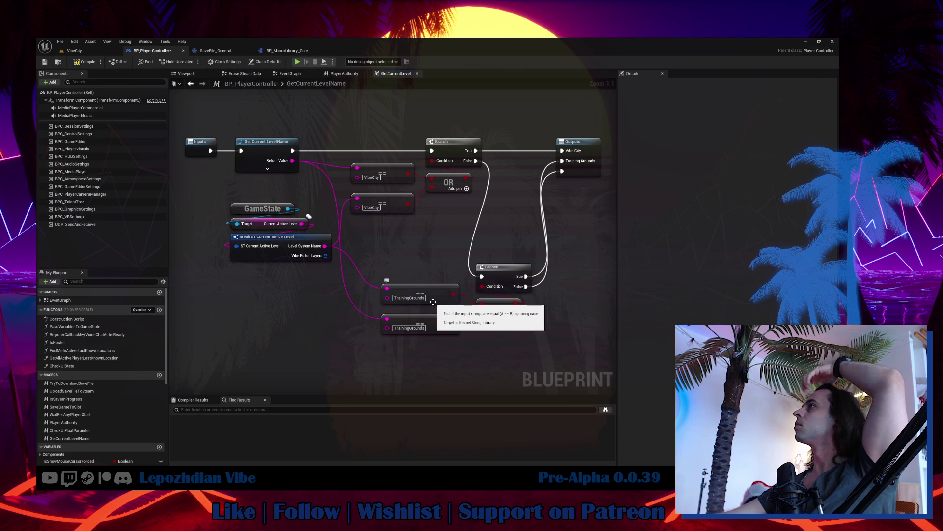
{"action": "left_click", "coordinate": [290, 73]}
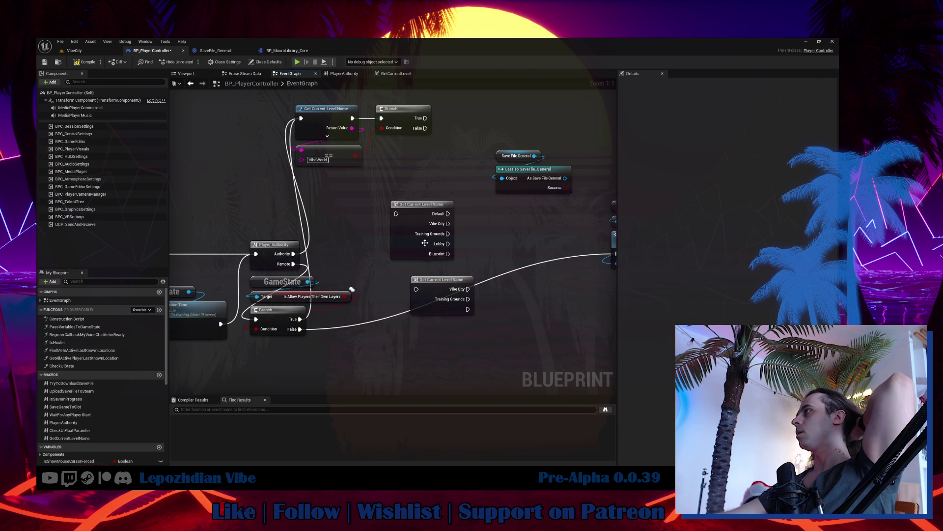
{"action": "left_click_drag", "start_coordinate": [394, 203], "coordinate": [359, 225]}
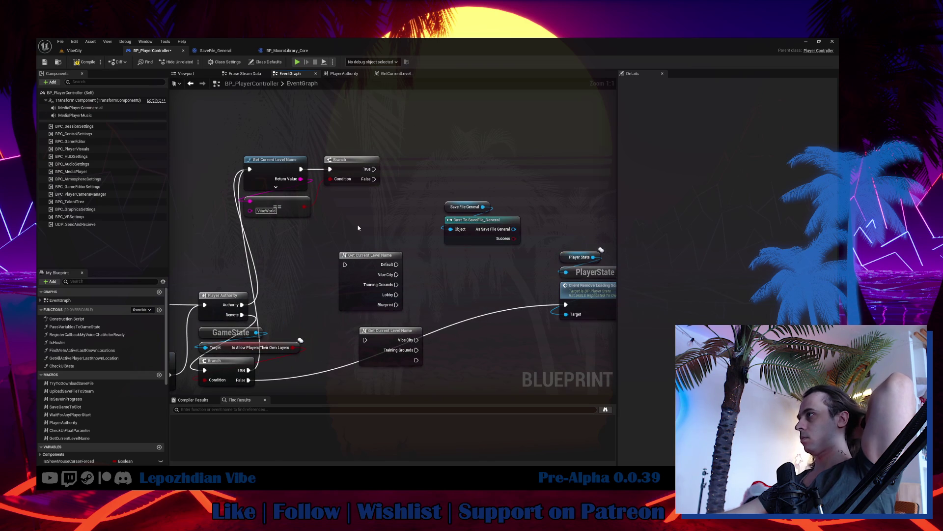
{"action": "double_click", "coordinate": [360, 261]}
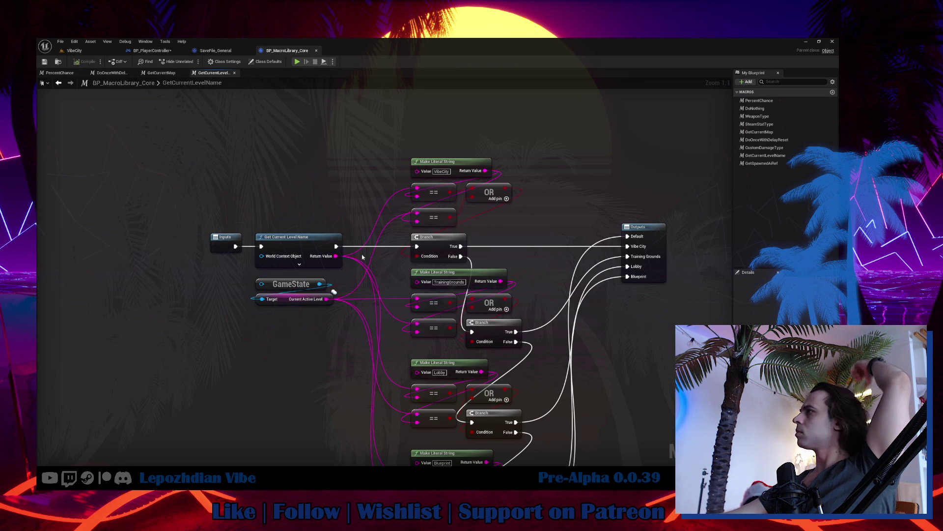
{"action": "left_click_drag", "start_coordinate": [474, 167], "coordinate": [342, 192]}
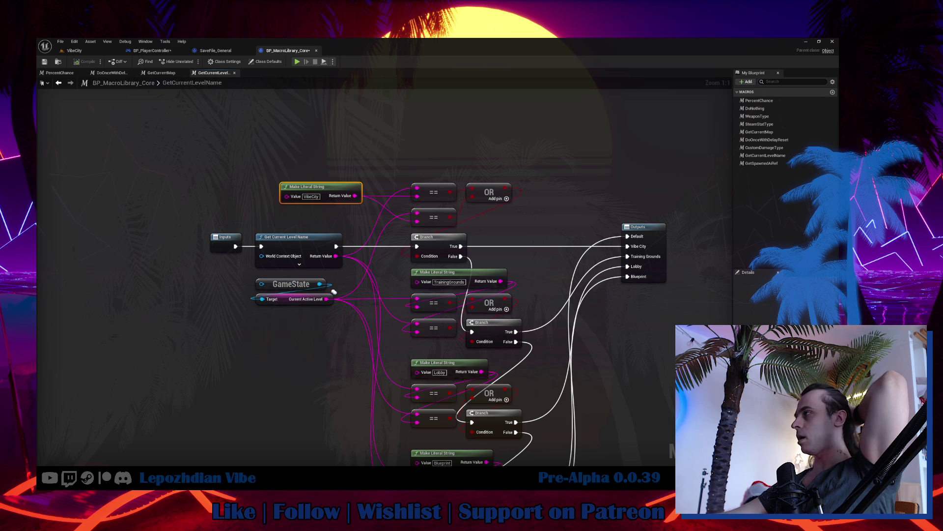
{"action": "left_click_drag", "start_coordinate": [325, 197], "coordinate": [457, 162]}
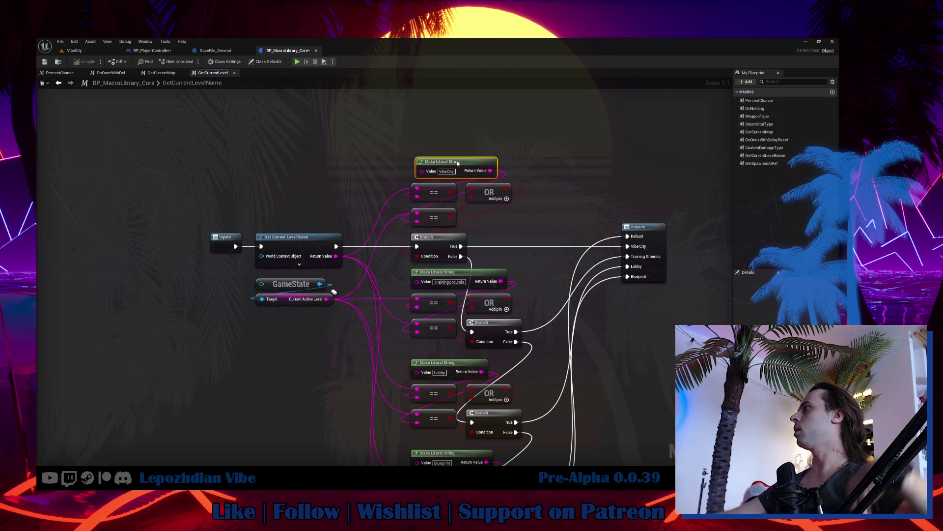
{"action": "left_click", "coordinate": [638, 227]}
{"action": "mouse_move", "coordinate": [695, 239]}
{"action": "left_mouse_down"}
{"action": "mouse_move", "coordinate": [564, 143]}
{"action": "mouse_move", "coordinate": [567, 122]}
{"action": "left_mouse_up"}
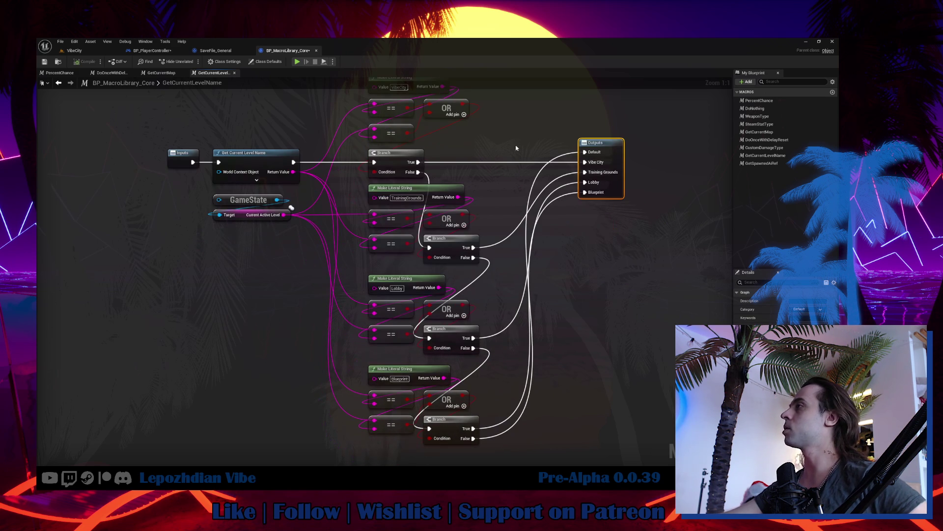
{"action": "mouse_move", "coordinate": [344, 184]}
{"action": "left_mouse_down"}
{"action": "mouse_move", "coordinate": [495, 258]}
{"action": "mouse_move", "coordinate": [466, 258]}
{"action": "left_mouse_up"}
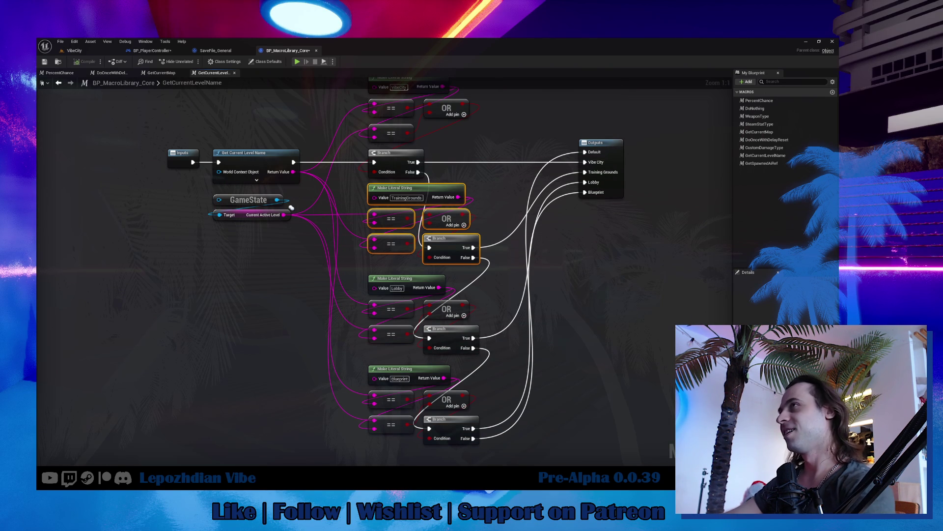
{"action": "left_click", "coordinate": [74, 51]}
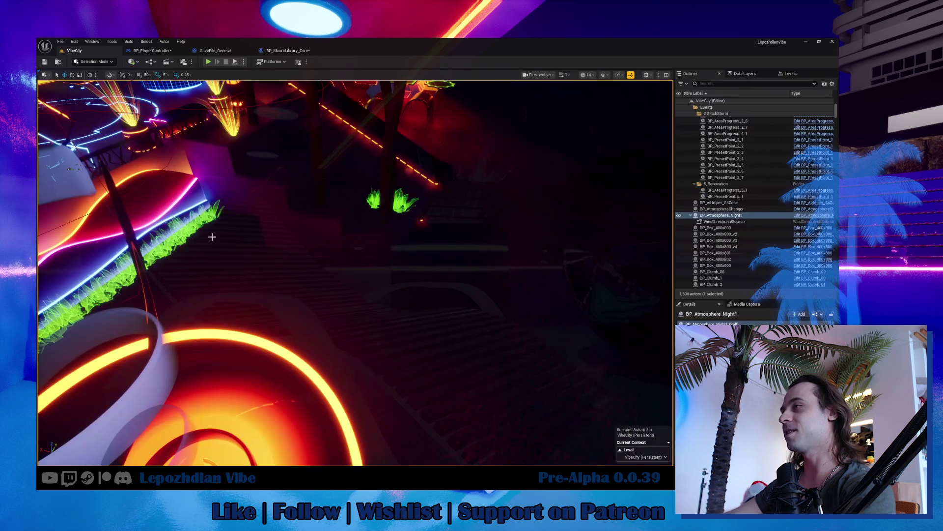
Fly the VibeCity viewport around the neon plaza and turn on Game View facing the stairs.
{"action": "left_click_drag", "start_coordinate": [230, 269], "coordinate": [248, 269]}
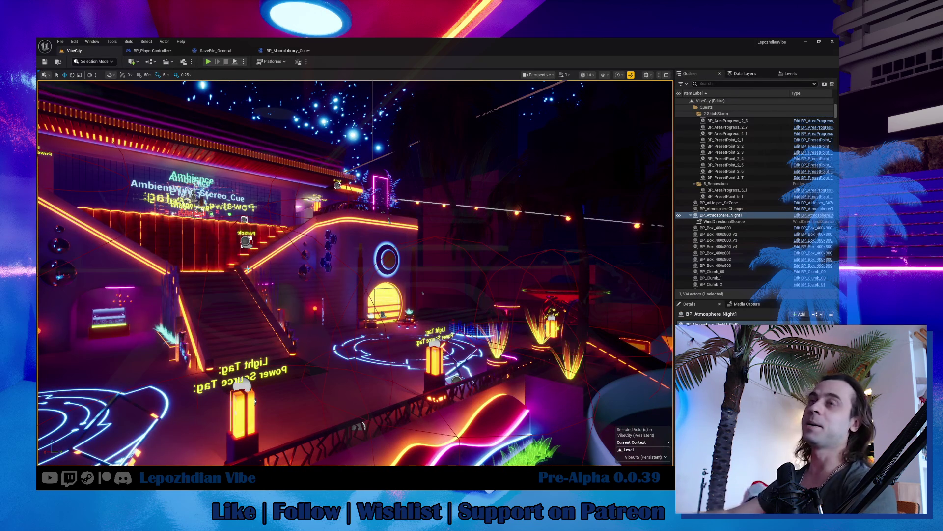
{"action": "mouse_move", "coordinate": [407, 256]}
{"action": "left_mouse_down"}
{"action": "mouse_move", "coordinate": [374, 256]}
{"action": "mouse_move", "coordinate": [408, 257]}
{"action": "left_mouse_up"}
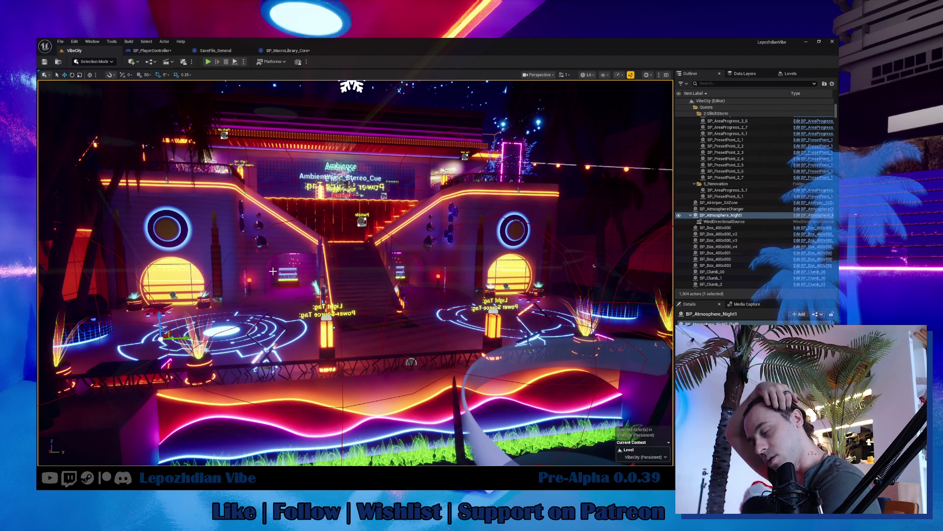
{"action": "left_click_drag", "start_coordinate": [272, 270], "coordinate": [319, 271]}
{"action": "mouse_move", "coordinate": [354, 270]}
{"action": "left_mouse_down"}
{"action": "mouse_move", "coordinate": [324, 280]}
{"action": "mouse_move", "coordinate": [389, 344]}
{"action": "mouse_move", "coordinate": [339, 346]}
{"action": "left_mouse_up"}
{"action": "key", "text": "g"}
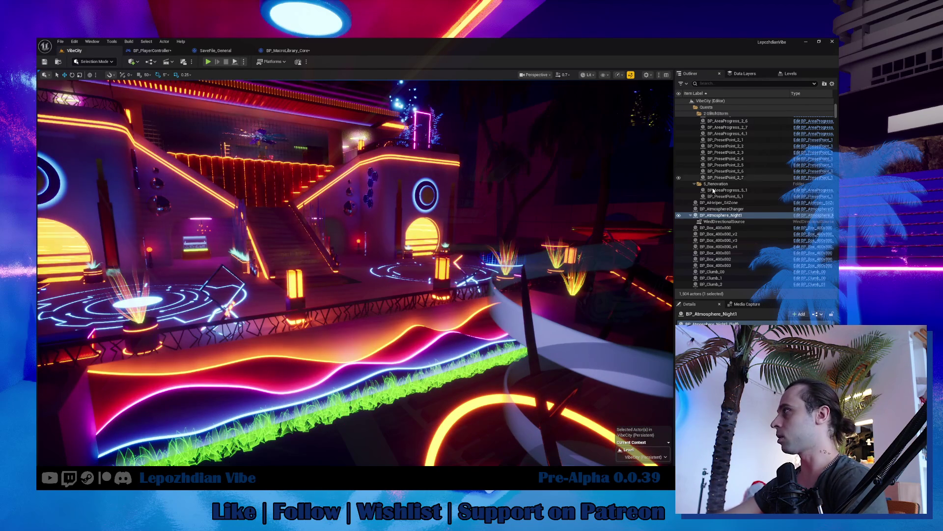
{"action": "left_click_drag", "start_coordinate": [483, 267], "coordinate": [423, 269]}
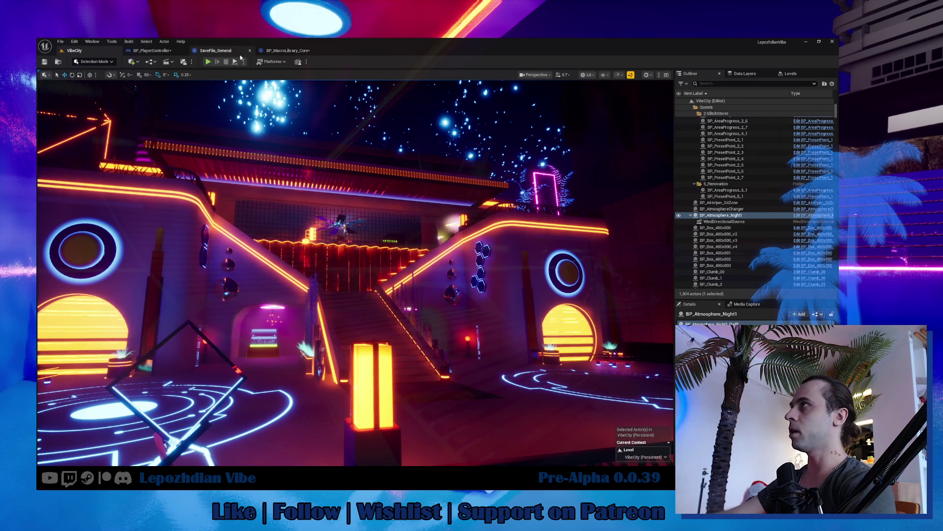
Test-play the level, stop it, check BP_PlayerController, and return to VibeCity.
{"action": "left_click", "coordinate": [208, 62]}
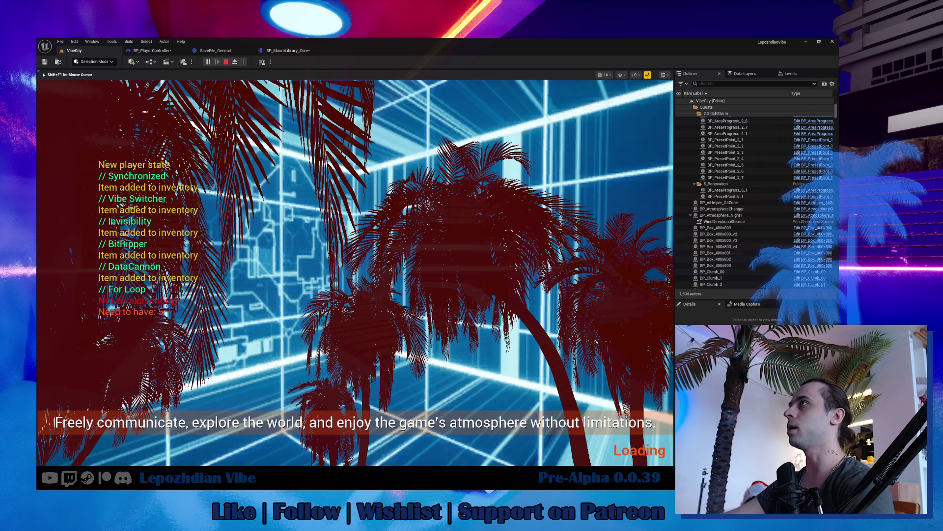
{"action": "key", "text": "Escape"}
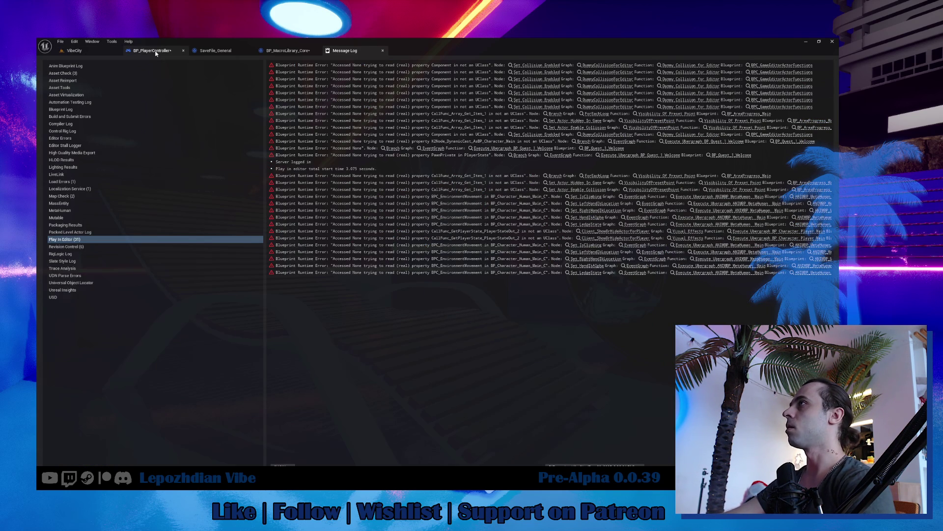
{"action": "left_click", "coordinate": [155, 51]}
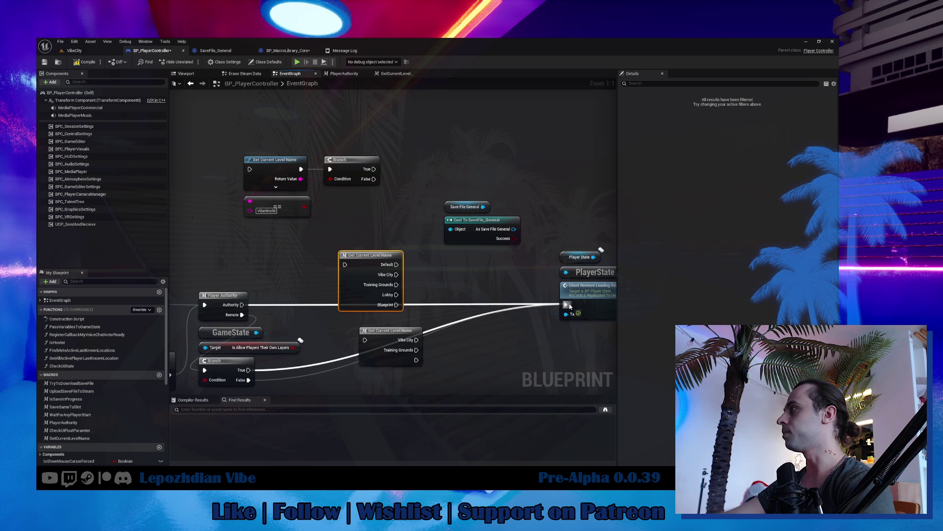
{"action": "left_click", "coordinate": [84, 53]}
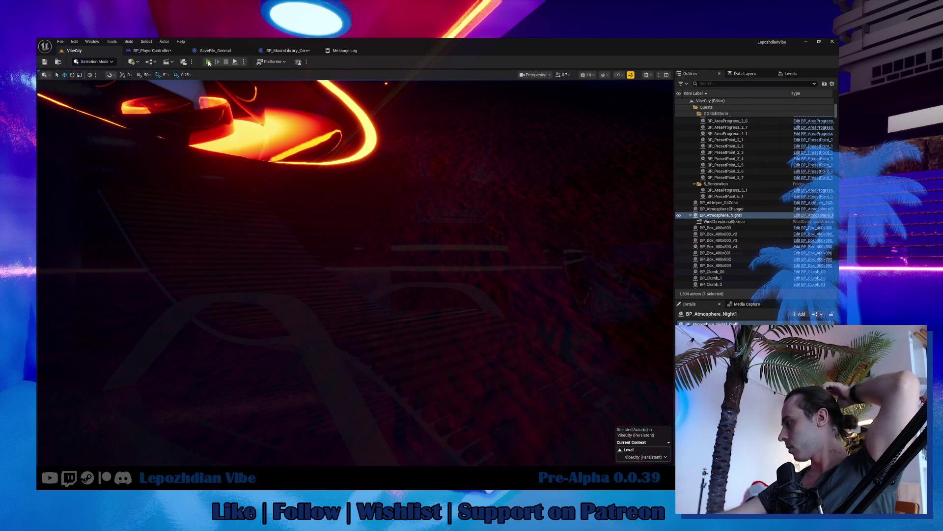
Play again, dismiss the HUD layout preset dialog, and open the Cheat Codes page.
{"action": "left_click", "coordinate": [209, 63]}
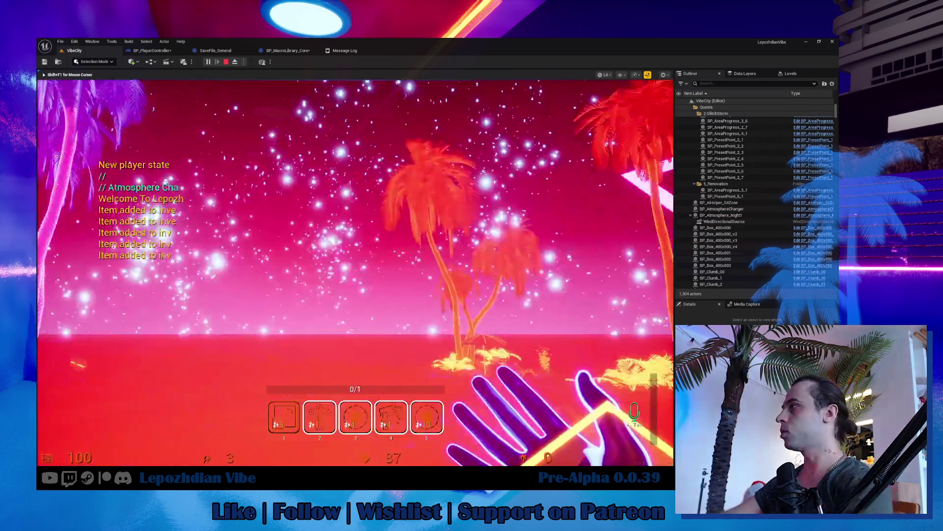
{"action": "key", "text": "Tab"}
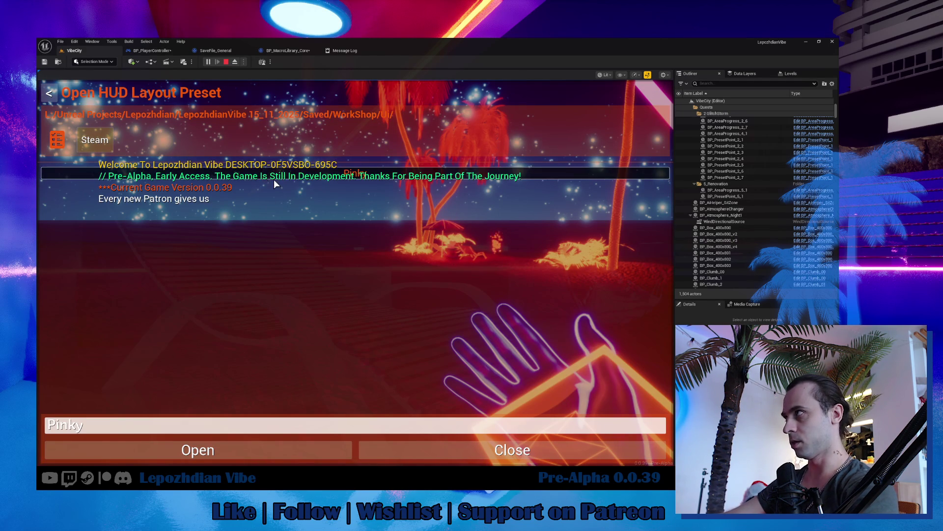
{"action": "left_click", "coordinate": [293, 445]}
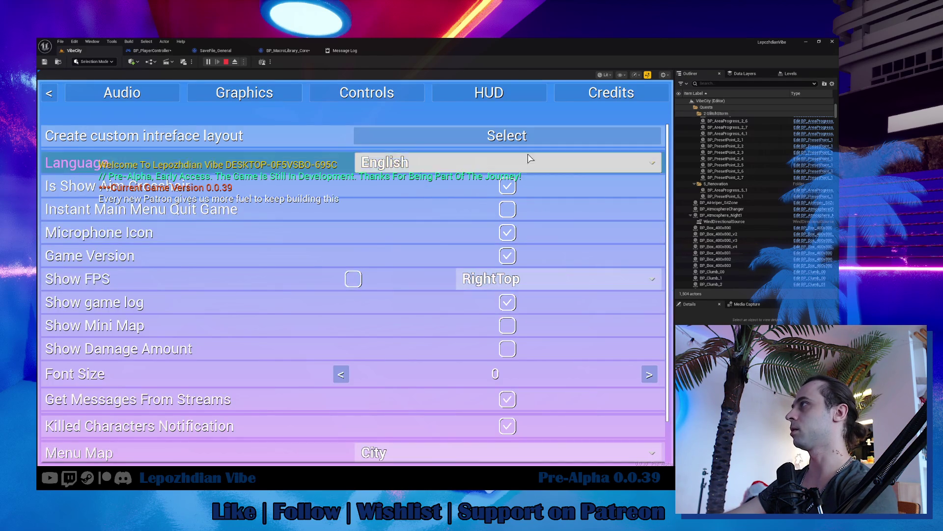
{"action": "key", "text": "Escape"}
{"action": "key", "text": "Escape"}
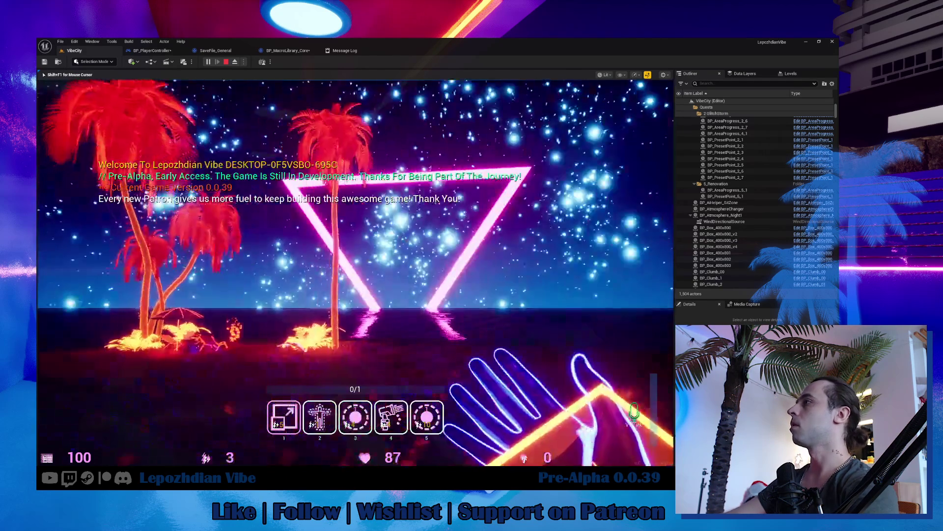
{"action": "key", "text": "w"}
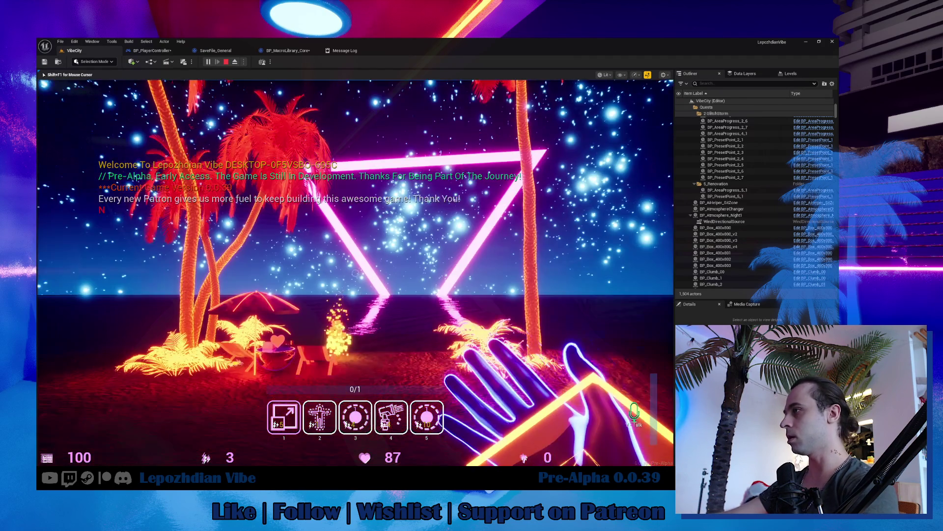
{"action": "key", "text": "Escape"}
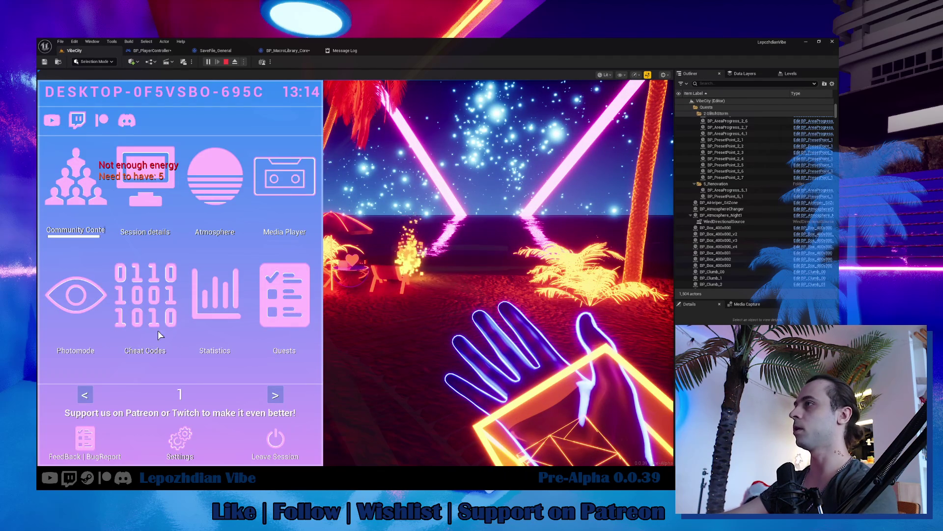
{"action": "left_click", "coordinate": [182, 329]}
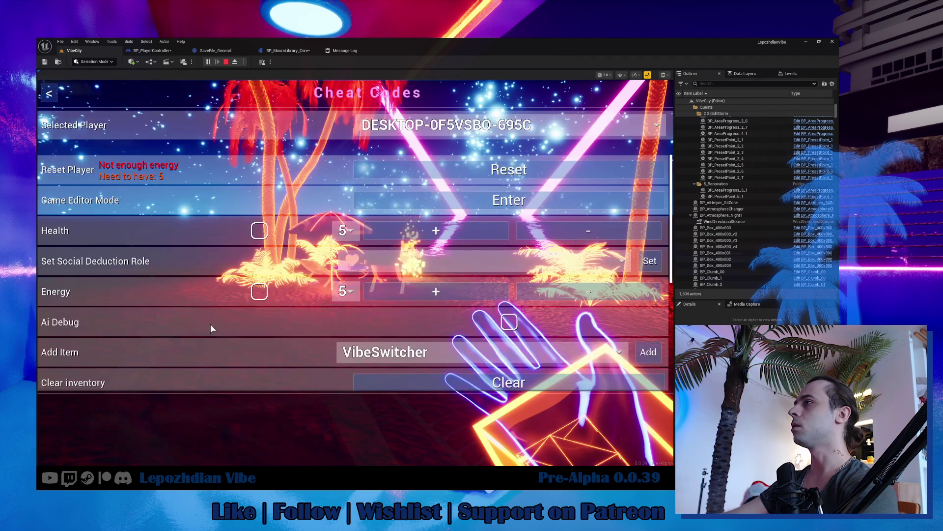
Turn on the infinite energy and infinite health cheats and resume play.
{"action": "left_click", "coordinate": [259, 291]}
{"action": "left_click", "coordinate": [260, 231]}
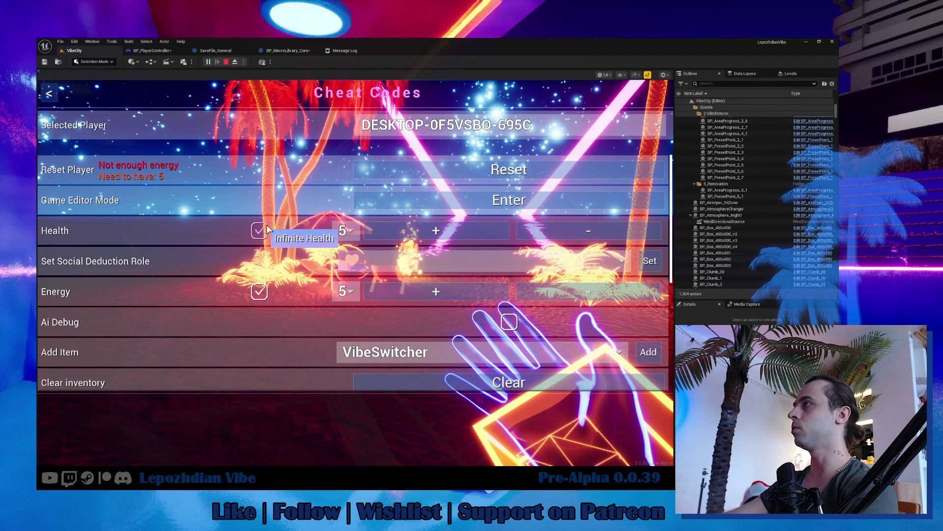
{"action": "key", "text": "Escape"}
{"action": "key", "text": "Escape"}
Walk up to the palms and bring up their recolour options.
{"action": "key", "text": "w"}
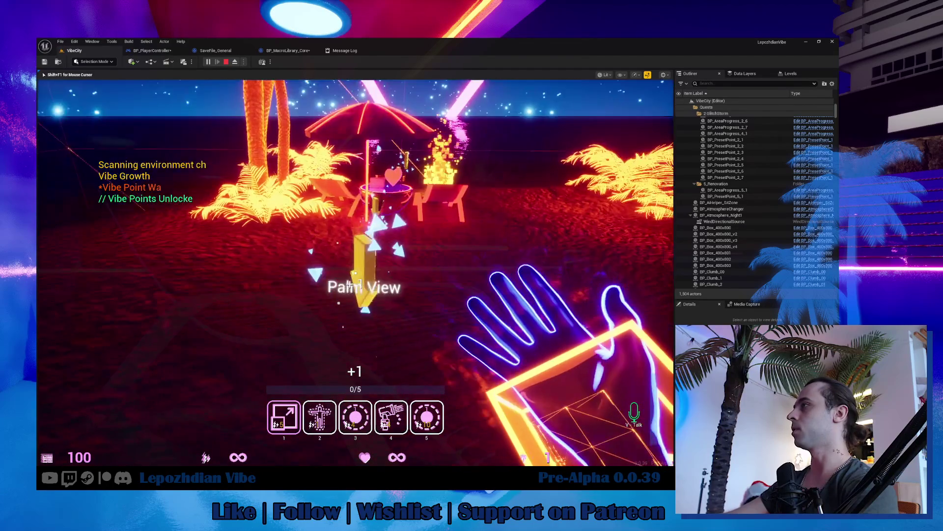
{"action": "key", "text": "e"}
{"action": "left_click", "coordinate": [362, 272]}
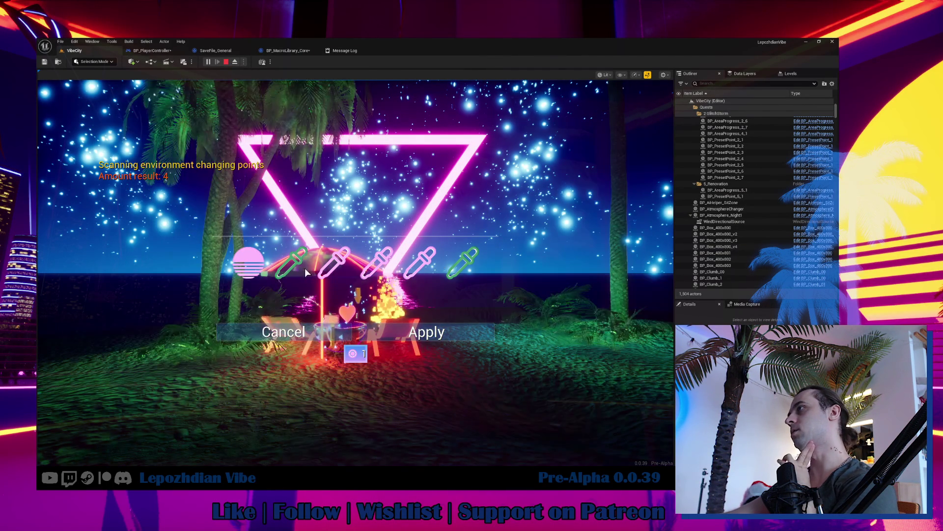
In the custom colour settings, set the palms' BushColor to blue.
{"action": "left_click", "coordinate": [299, 272]}
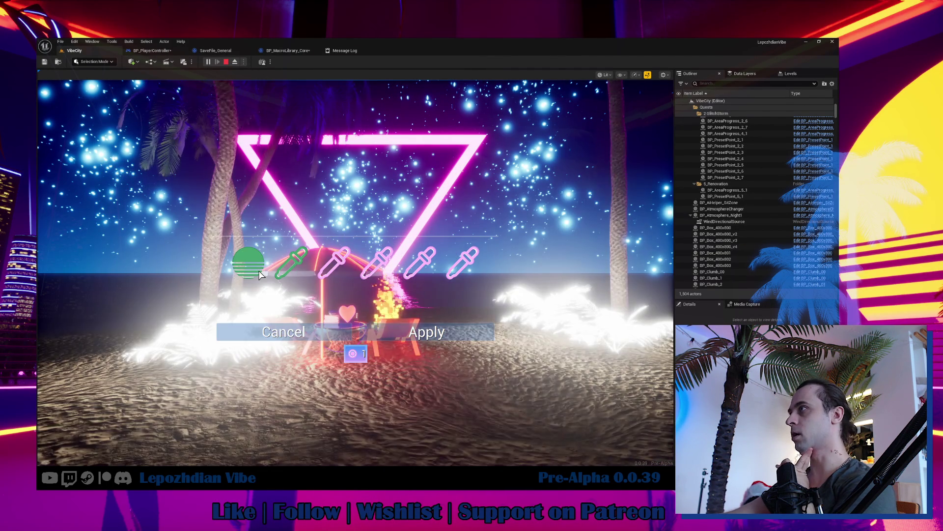
{"action": "left_click", "coordinate": [206, 266]}
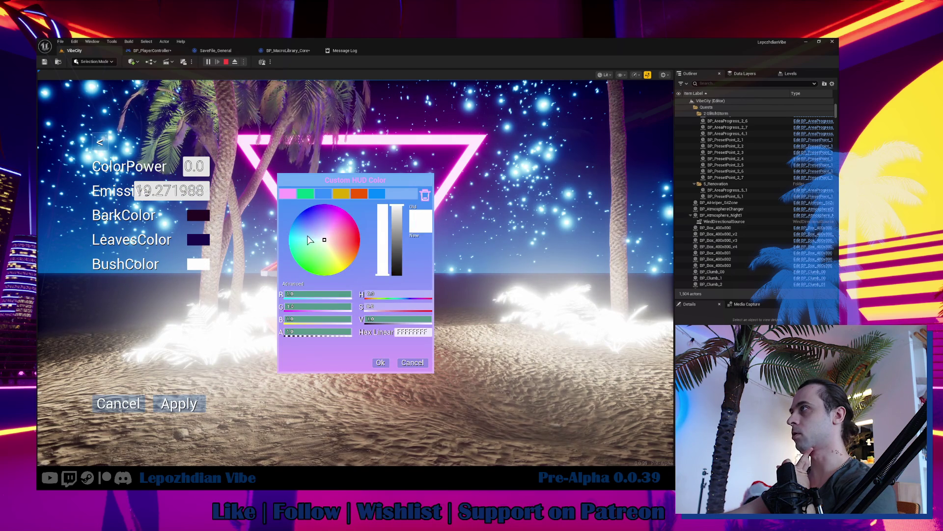
{"action": "left_click", "coordinate": [304, 216]}
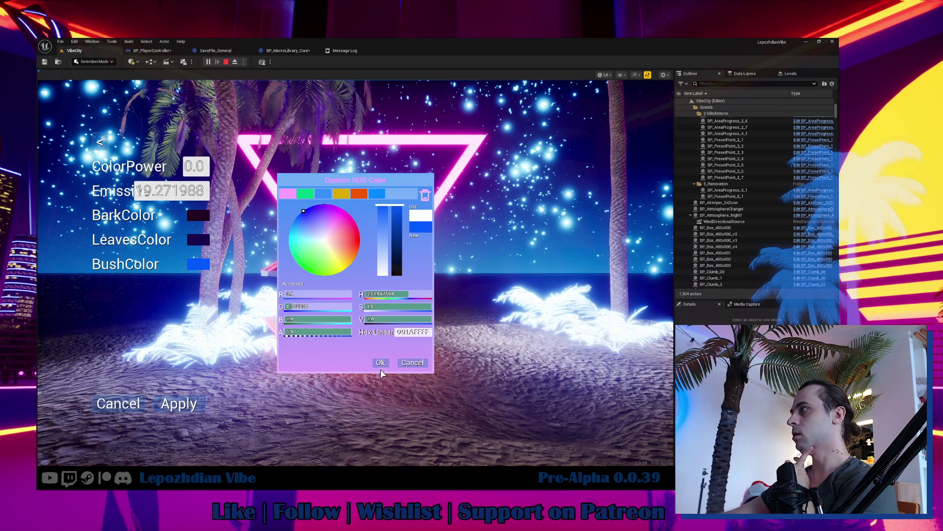
{"action": "left_click", "coordinate": [381, 362]}
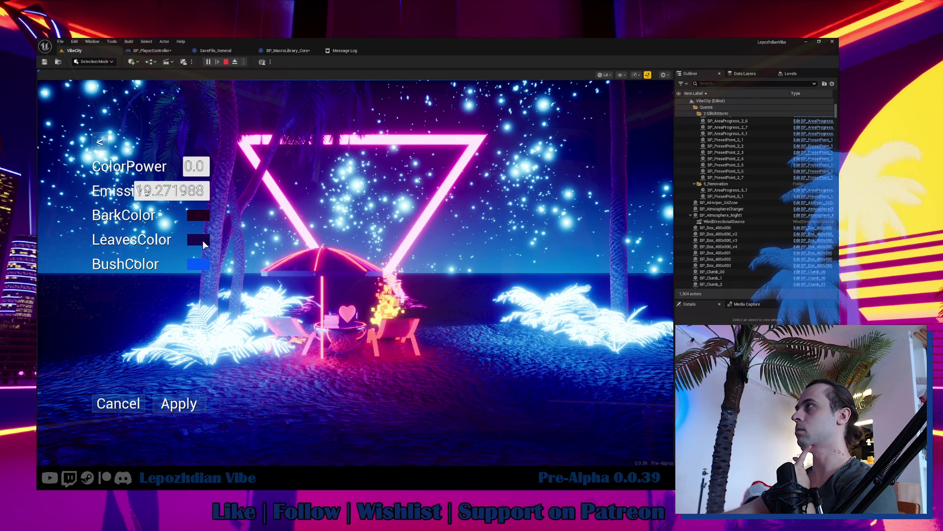
Set LeavesColor to vivid purple and apply the palm colours.
{"action": "left_click", "coordinate": [201, 216]}
{"action": "left_click_drag", "start_coordinate": [397, 236], "coordinate": [400, 169]}
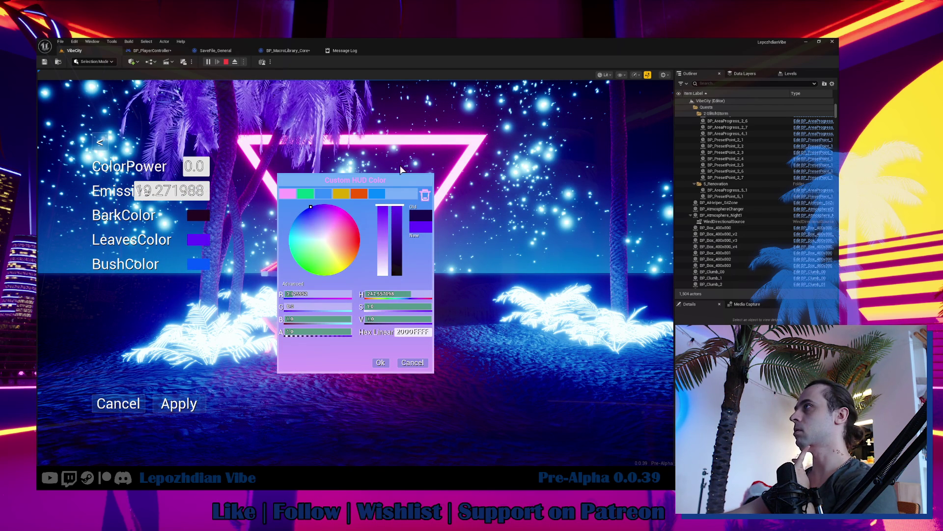
{"action": "left_click", "coordinate": [387, 361]}
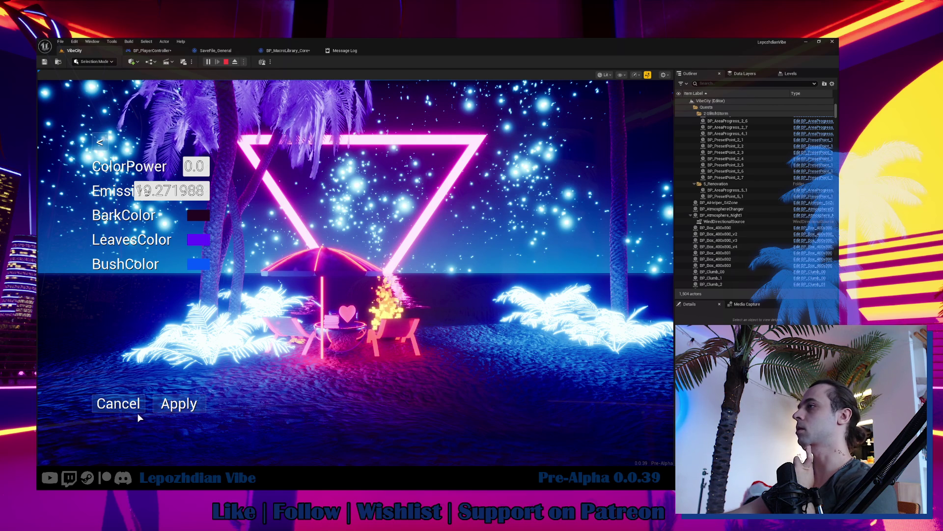
{"action": "left_click", "coordinate": [169, 408]}
{"action": "left_click", "coordinate": [394, 334]}
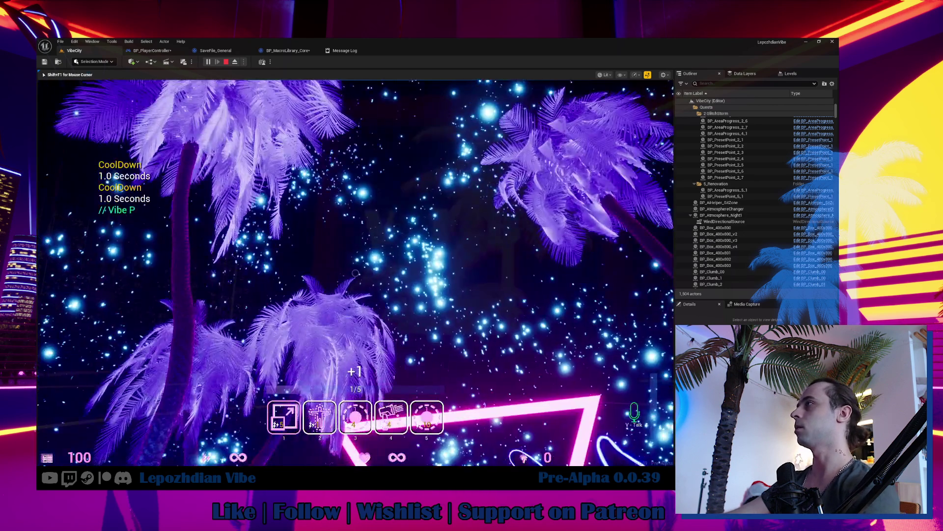
In the Atmosphere settings, cycle through sun shapes and set sun type 0 for a striped sun.
{"action": "mouse_move", "coordinate": [355, 273]}
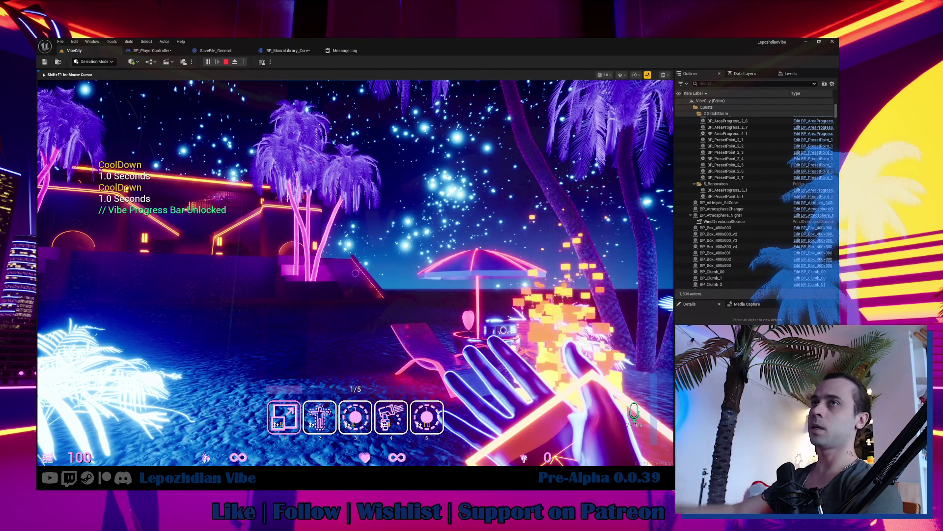
{"action": "key", "text": "Tab"}
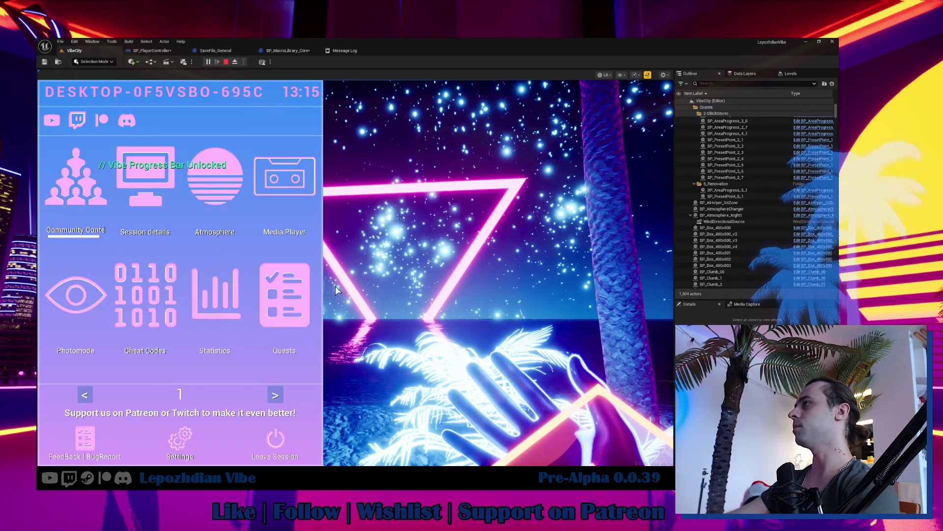
{"action": "left_click", "coordinate": [214, 182]}
{"action": "left_click", "coordinate": [230, 299]}
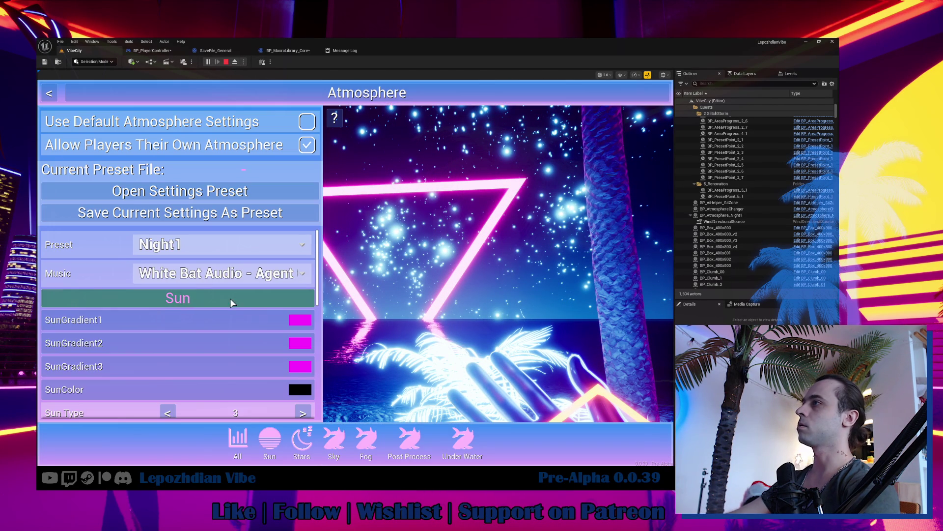
{"action": "scroll", "coordinate": [266, 352], "scroll_direction": "down", "scroll_amount": 1}
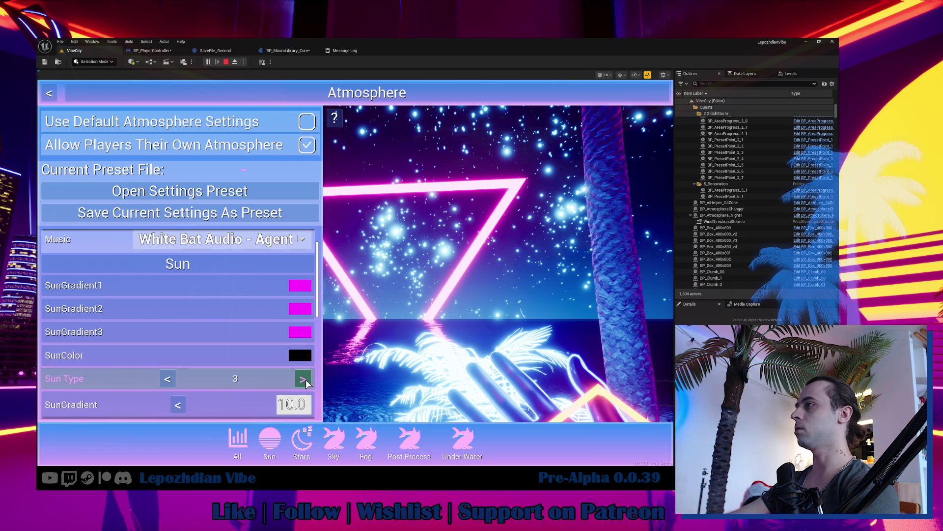
{"action": "left_click", "coordinate": [303, 378]}
{"action": "left_click", "coordinate": [303, 379]}
{"action": "left_click", "coordinate": [303, 378]}
{"action": "left_click", "coordinate": [303, 378]}
{"action": "left_click", "coordinate": [167, 378]}
{"action": "left_click", "coordinate": [167, 378]}
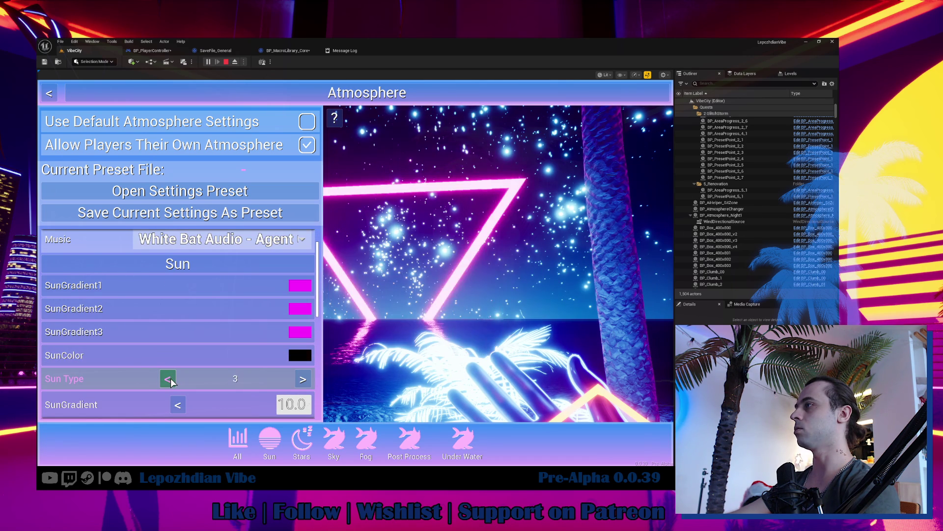
{"action": "left_click", "coordinate": [168, 378]}
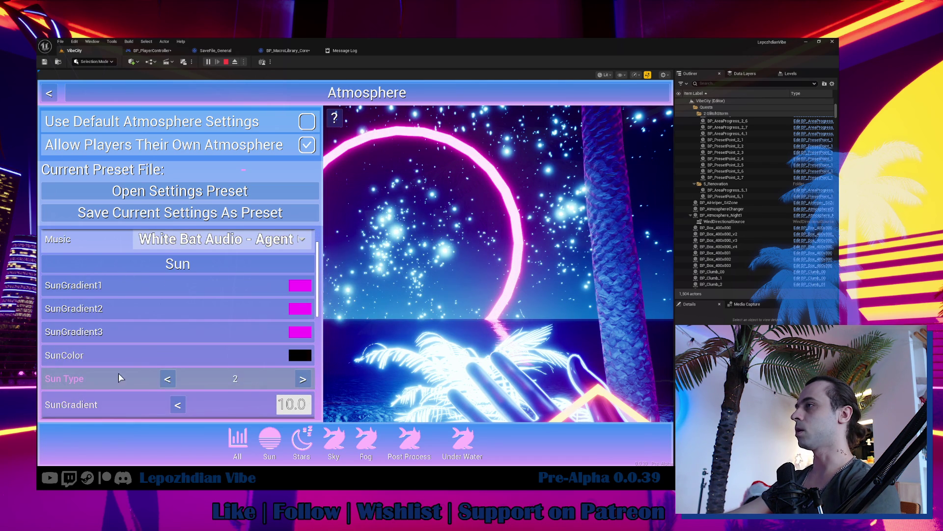
{"action": "left_click", "coordinate": [167, 379]}
{"action": "left_click", "coordinate": [167, 378]}
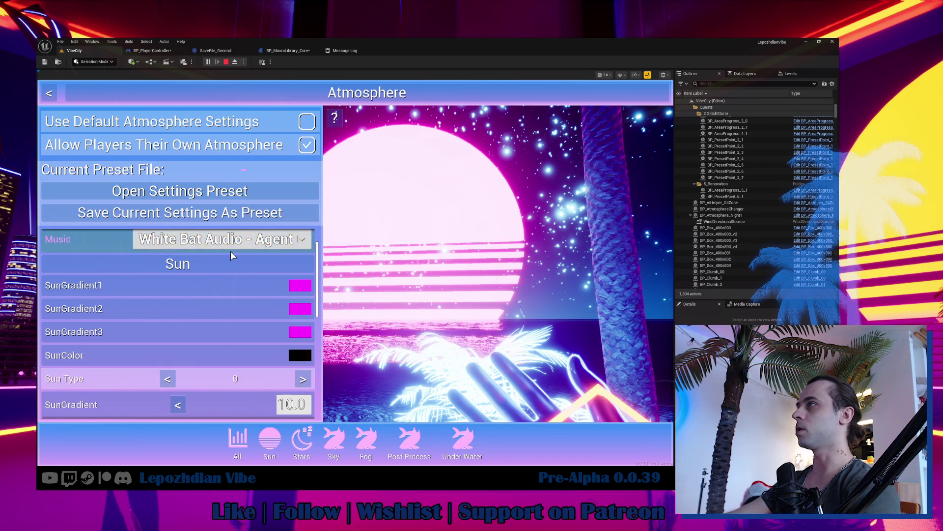
{"action": "scroll", "coordinate": [207, 295], "scroll_direction": "up", "scroll_amount": 1}
Apply the SunSet atmosphere preset, then the PinkSunset preset.
{"action": "left_click", "coordinate": [214, 255]}
{"action": "left_click", "coordinate": [214, 254]}
{"action": "left_click", "coordinate": [211, 236]}
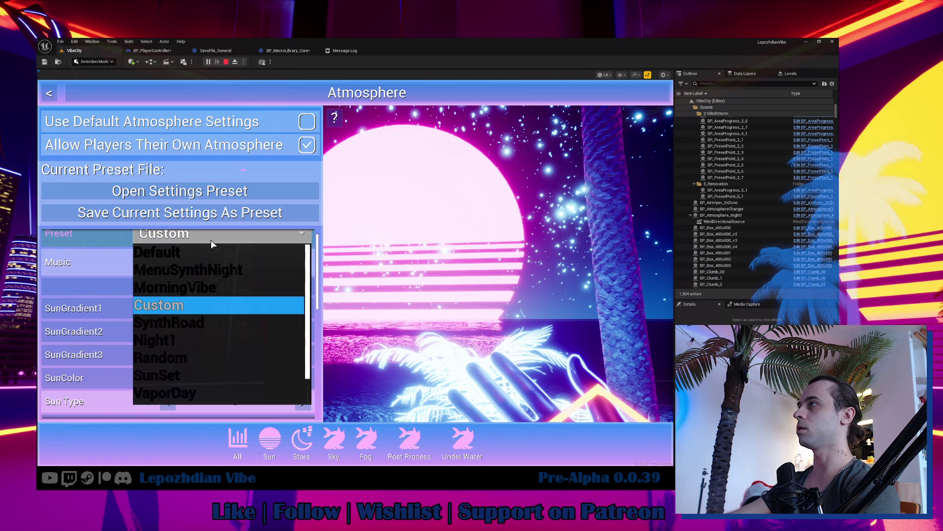
{"action": "left_click", "coordinate": [199, 381]}
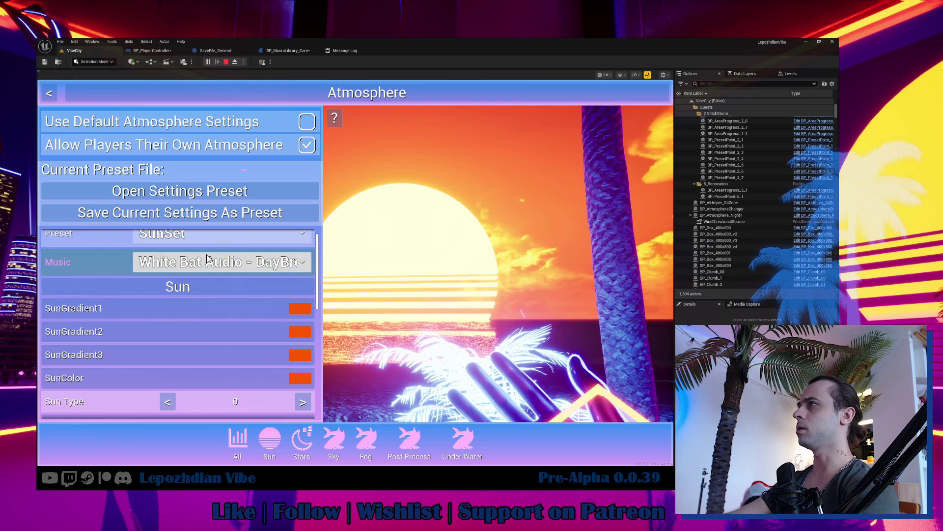
{"action": "scroll", "coordinate": [208, 357], "scroll_direction": "down", "scroll_amount": 1}
{"action": "scroll", "coordinate": [201, 300], "scroll_direction": "up", "scroll_amount": 1}
{"action": "scroll", "coordinate": [202, 296], "scroll_direction": "up", "scroll_amount": 1}
{"action": "left_click", "coordinate": [197, 244]}
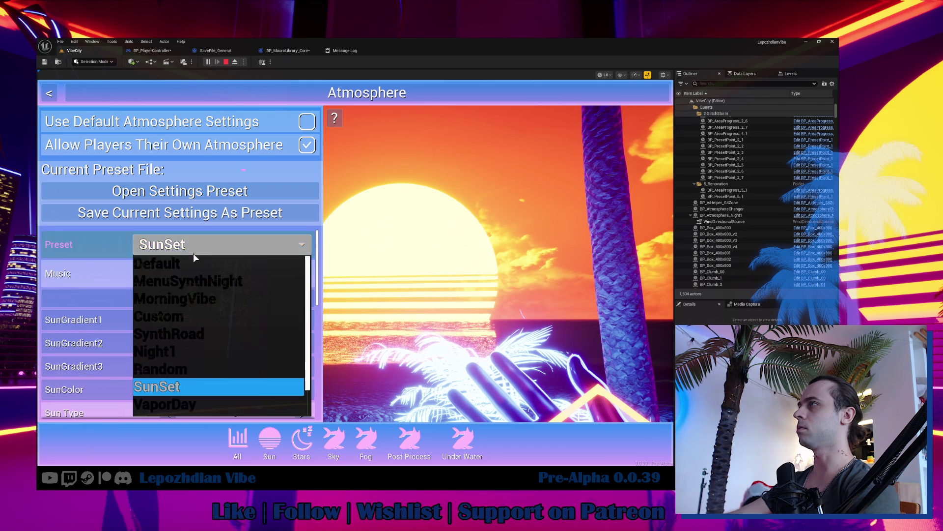
{"action": "scroll", "coordinate": [202, 368], "scroll_direction": "down", "scroll_amount": 2}
{"action": "left_click", "coordinate": [206, 381]}
Apply the Night1 preset, then finish on SynthRoad and open the post-process settings.
{"action": "scroll", "coordinate": [206, 374], "scroll_direction": "up", "scroll_amount": 1}
{"action": "left_click", "coordinate": [206, 244]}
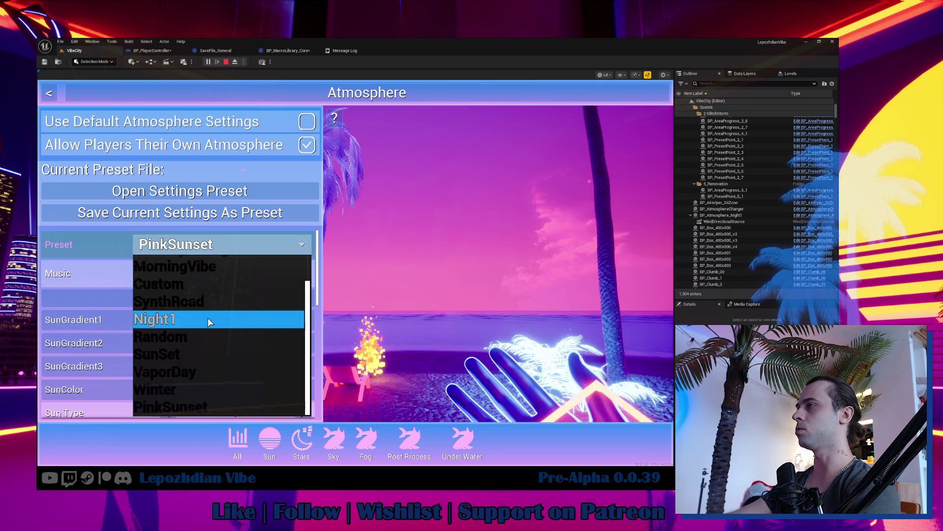
{"action": "left_click", "coordinate": [207, 318]}
{"action": "left_click", "coordinate": [204, 246]}
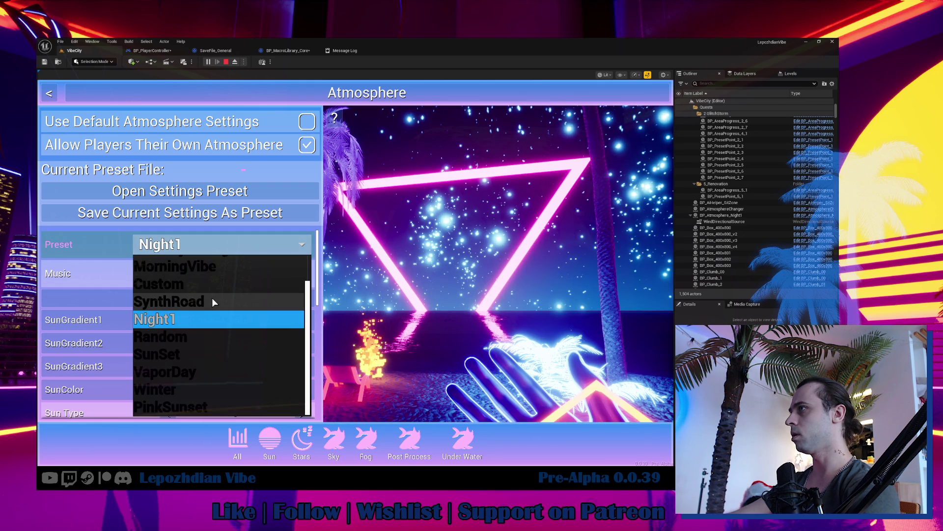
{"action": "left_click", "coordinate": [212, 301]}
{"action": "left_click", "coordinate": [410, 444]}
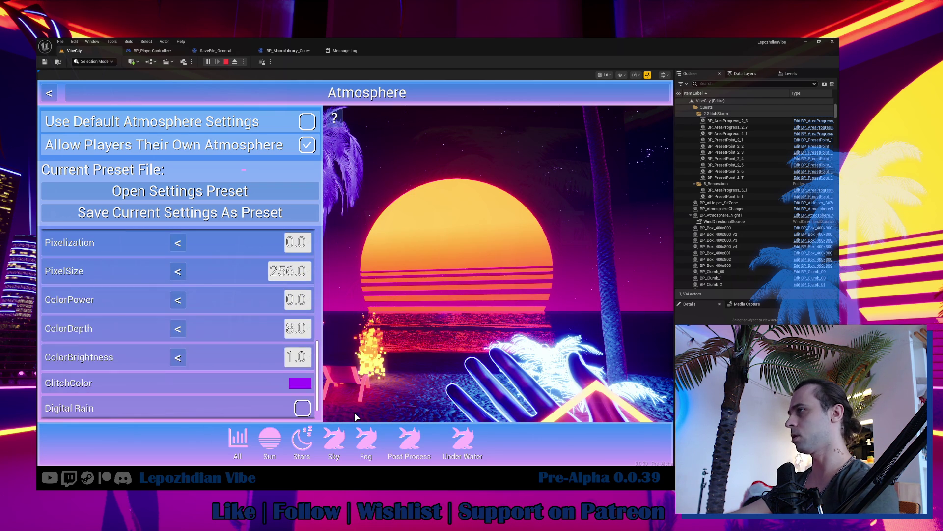
Raise bloom intensity to about 10.1 and leave the sky light colour unchanged.
{"action": "scroll", "coordinate": [260, 324], "scroll_direction": "up", "scroll_amount": 5}
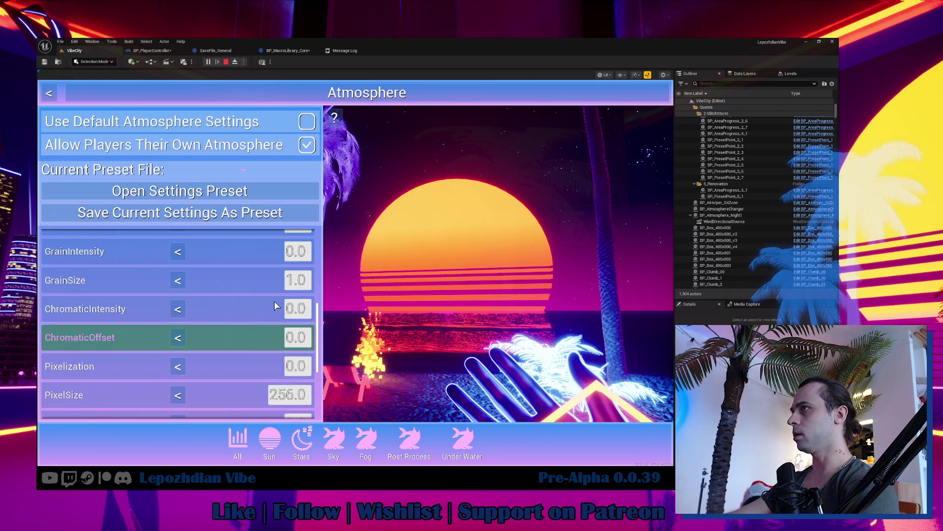
{"action": "left_click_drag", "start_coordinate": [302, 268], "coordinate": [335, 268]}
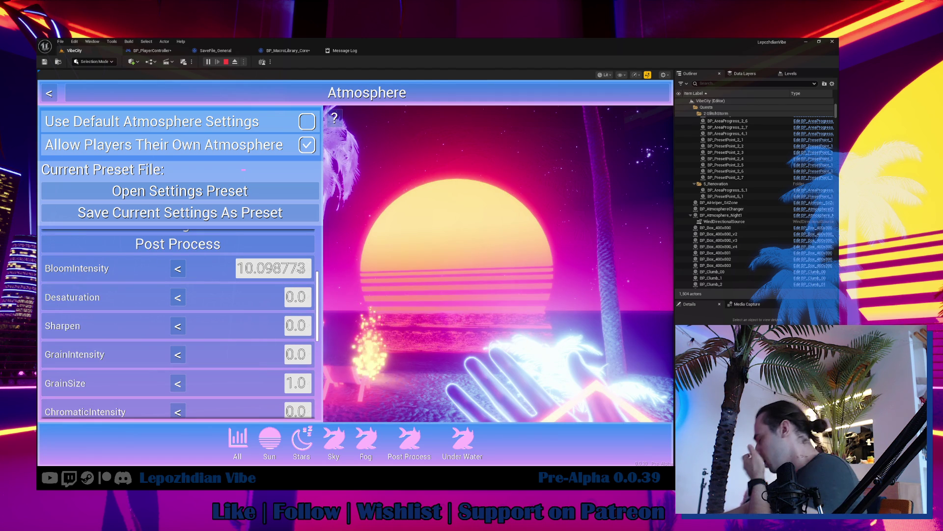
{"action": "left_click", "coordinate": [333, 439]}
{"action": "left_click", "coordinate": [294, 241]}
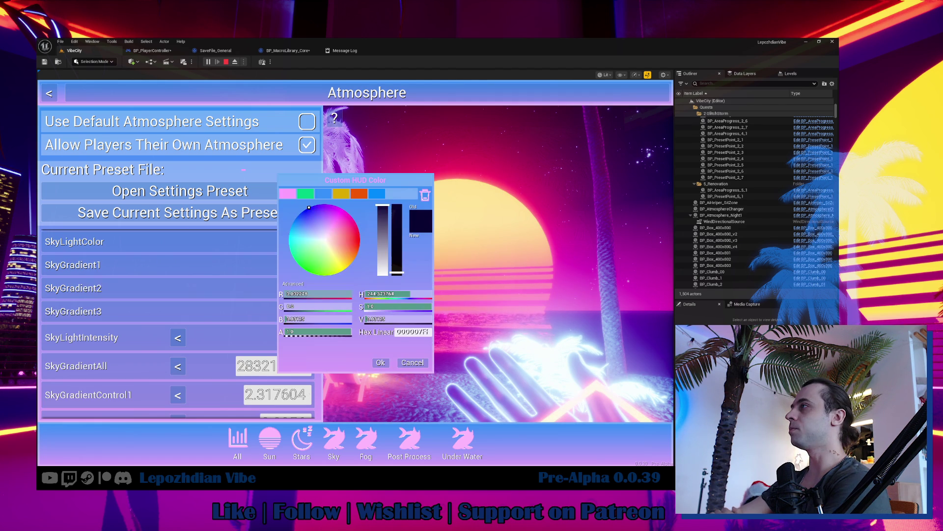
{"action": "left_click", "coordinate": [358, 237]}
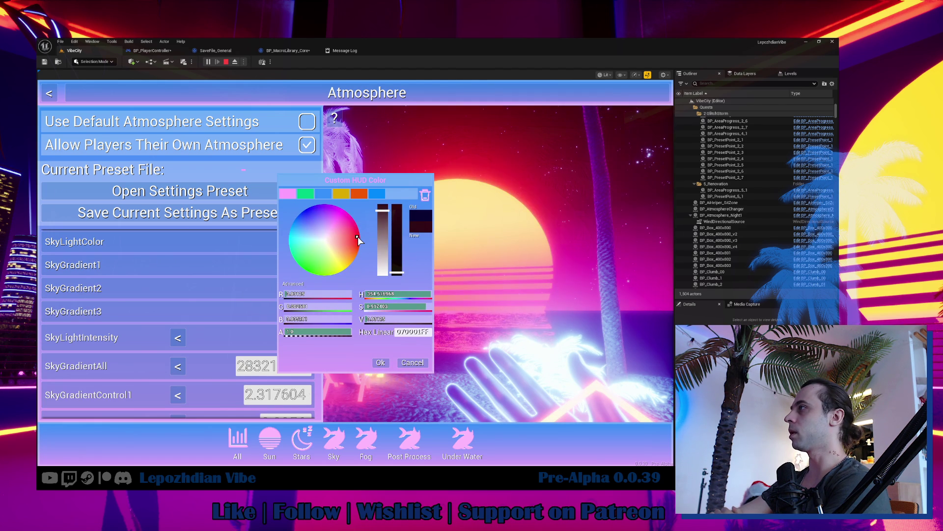
{"action": "left_click_drag", "start_coordinate": [397, 272], "coordinate": [400, 256]}
{"action": "left_click", "coordinate": [411, 362]}
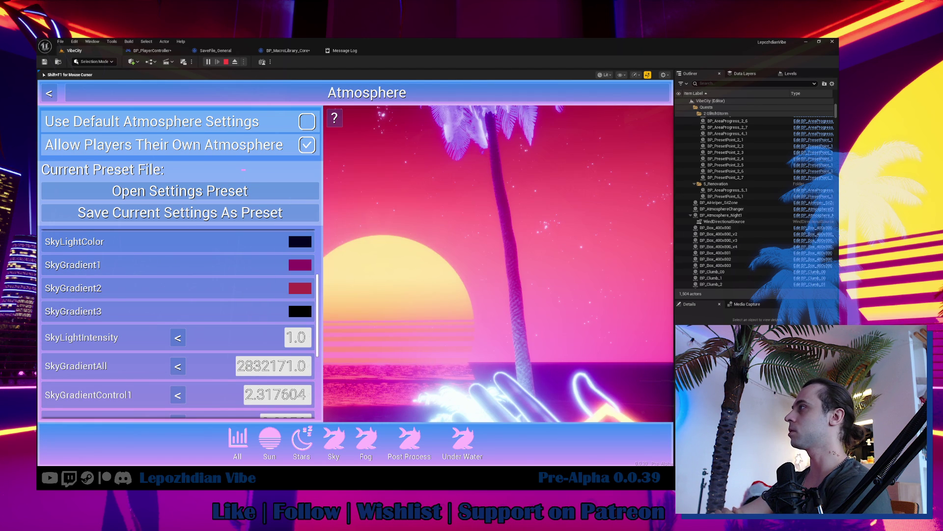
Make the stars orange, raise StarsIntensity sharply, and resume the game.
{"action": "left_click", "coordinate": [306, 432]}
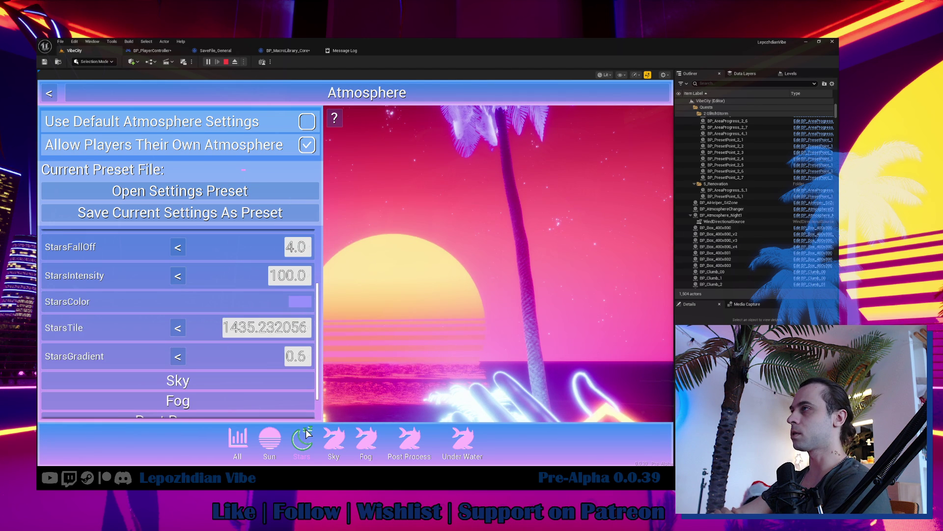
{"action": "left_click", "coordinate": [308, 300]}
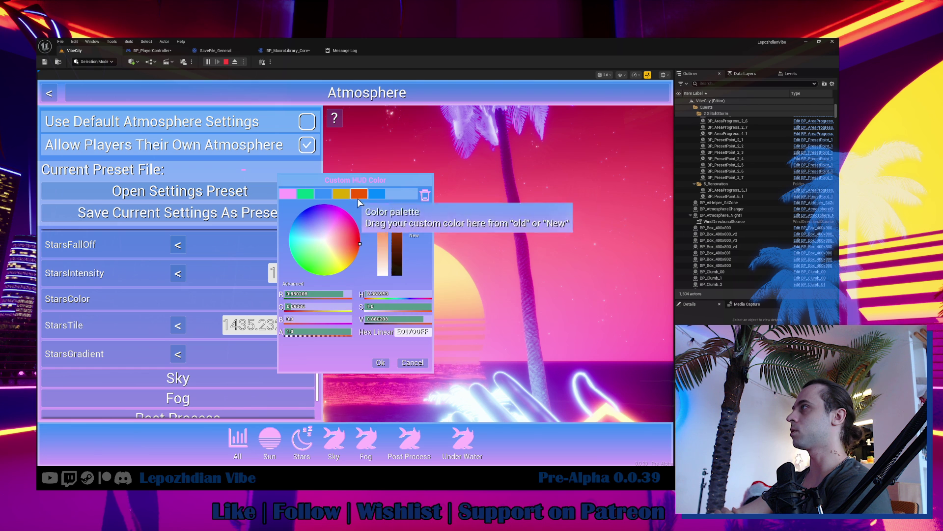
{"action": "left_click", "coordinate": [383, 364]}
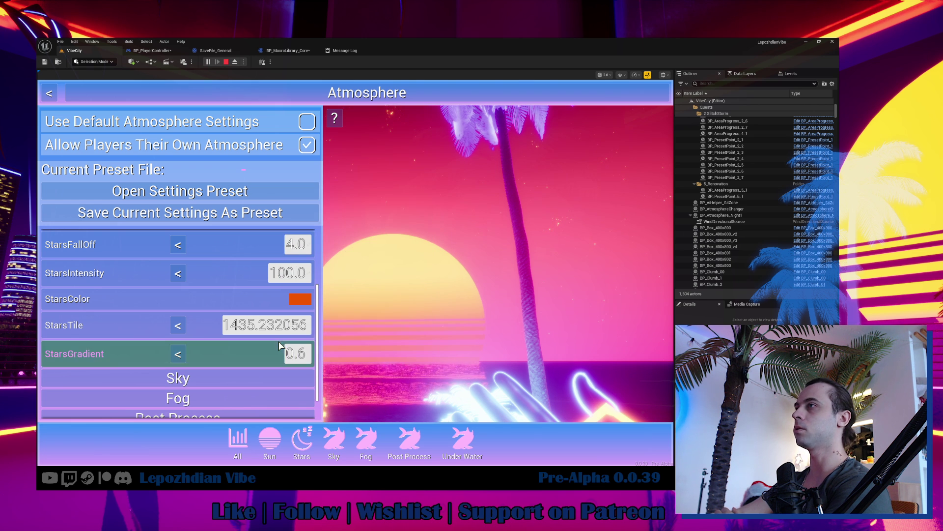
{"action": "left_click_drag", "start_coordinate": [290, 273], "coordinate": [378, 272]}
{"action": "key", "text": "Escape"}
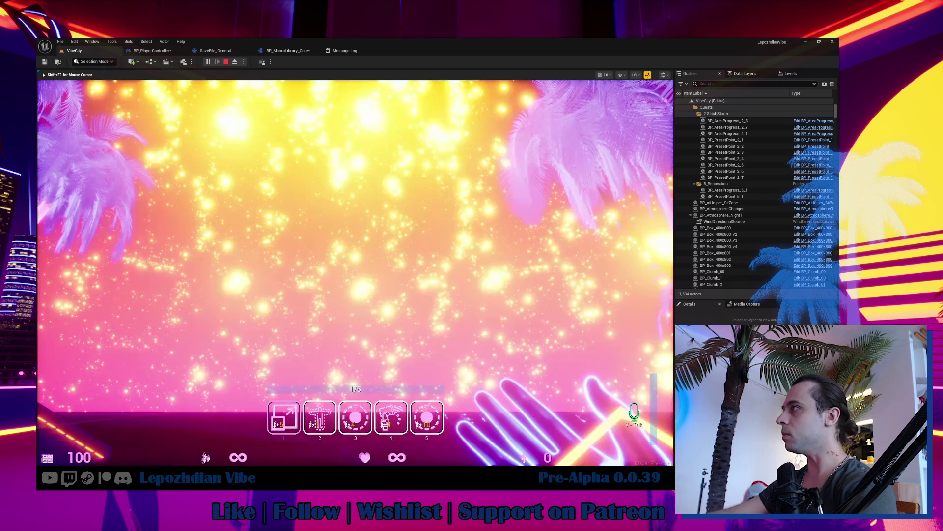
In the Vibe Editor, apply Emissive_Base to WallVC_2 with an orange colour.
{"action": "key", "text": "Tab"}
{"action": "left_click", "coordinate": [275, 395]}
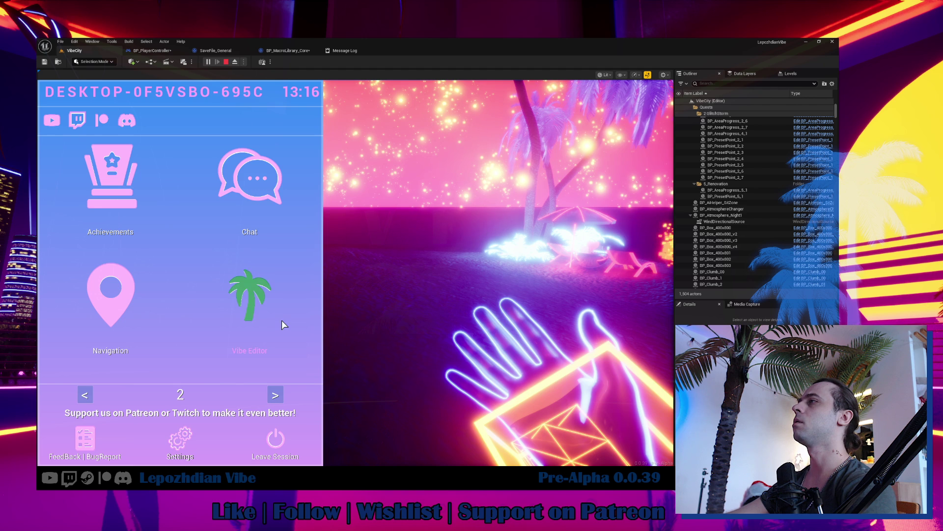
{"action": "left_click", "coordinate": [275, 314]}
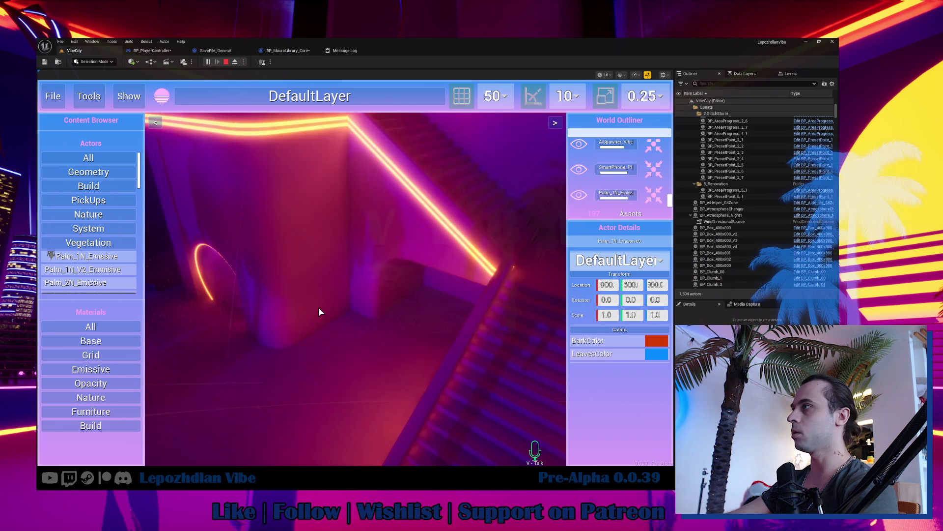
{"action": "left_click", "coordinate": [294, 243]}
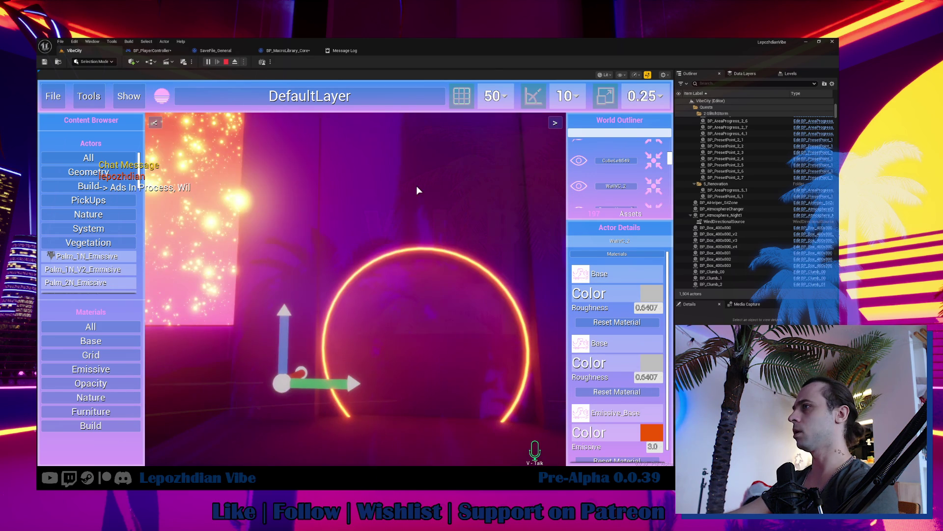
{"action": "left_click", "coordinate": [107, 374]}
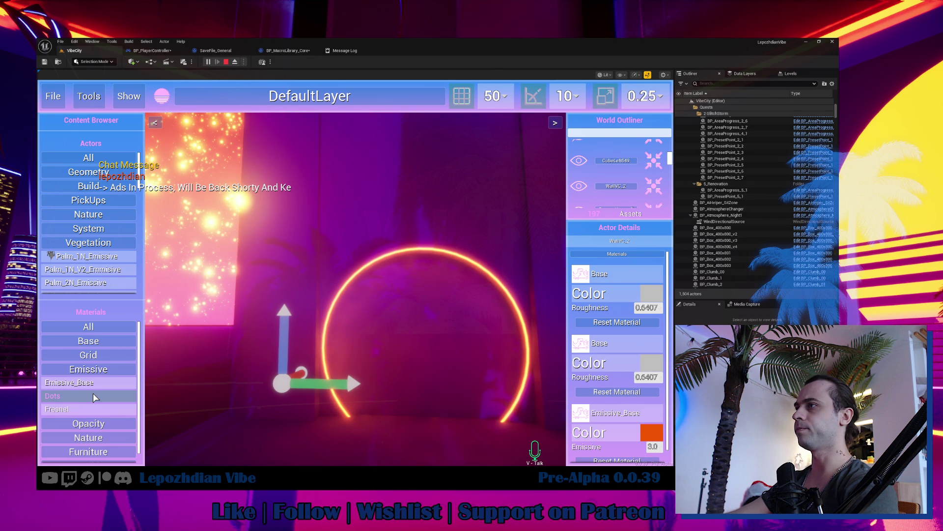
{"action": "mouse_move", "coordinate": [71, 386]}
{"action": "left_mouse_down"}
{"action": "mouse_move", "coordinate": [432, 327]}
{"action": "mouse_move", "coordinate": [422, 344]}
{"action": "left_mouse_up"}
{"action": "left_click", "coordinate": [652, 362]}
{"action": "left_click", "coordinate": [383, 364]}
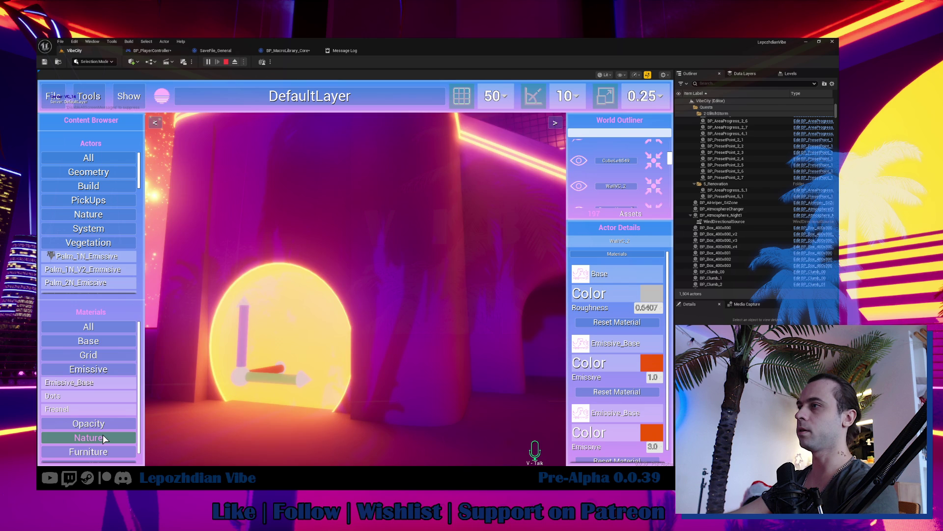
Add the Grid_C material to the wall and make the grid orange.
{"action": "left_click", "coordinate": [101, 354]}
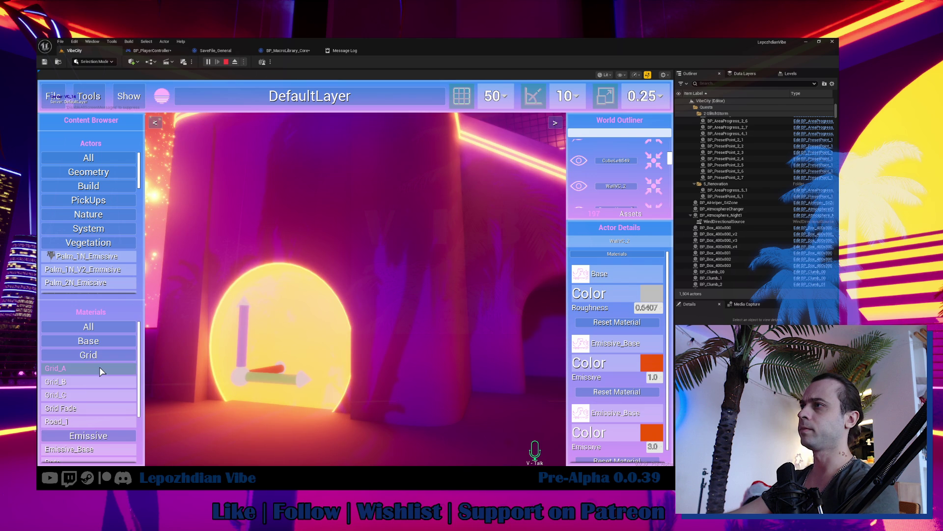
{"action": "right_click", "coordinate": [99, 369]}
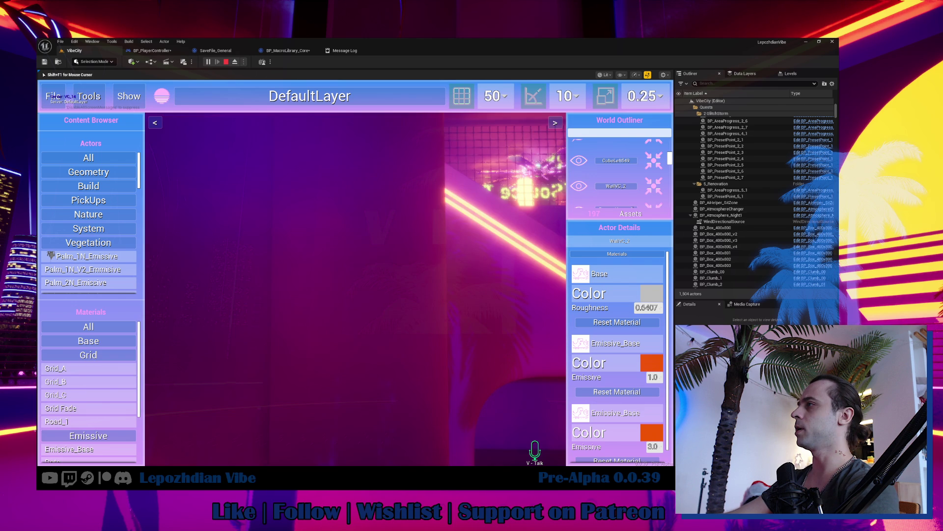
{"action": "mouse_move", "coordinate": [99, 398]}
{"action": "left_mouse_down"}
{"action": "mouse_move", "coordinate": [307, 335]}
{"action": "mouse_move", "coordinate": [357, 299]}
{"action": "left_mouse_up"}
{"action": "left_click", "coordinate": [651, 311]}
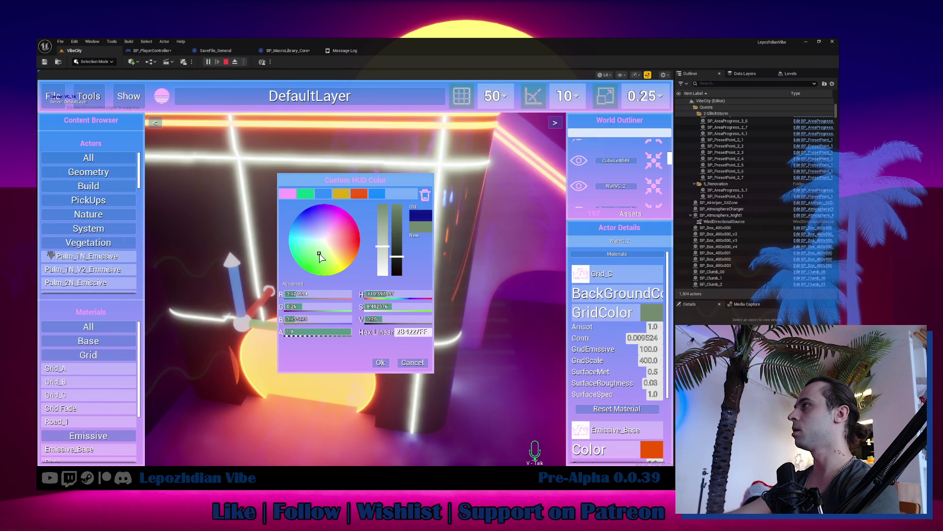
{"action": "left_click", "coordinate": [360, 243]}
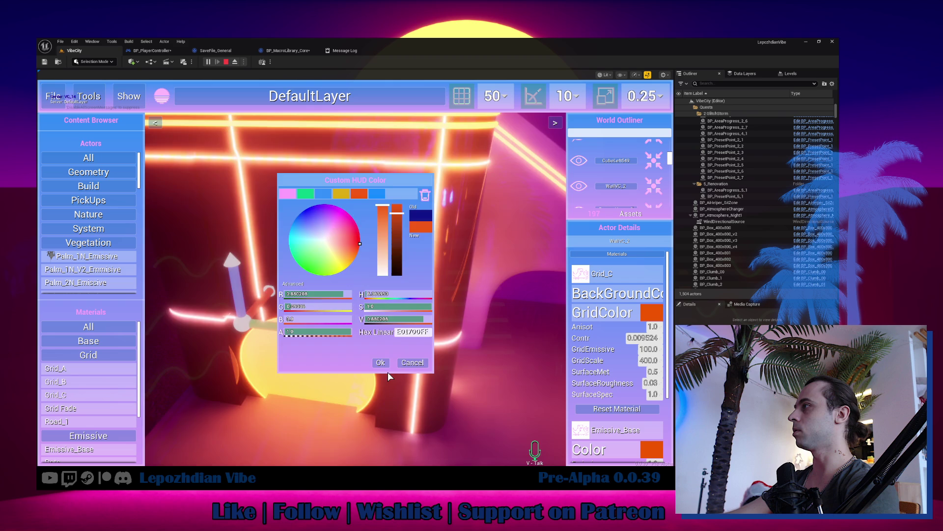
{"action": "left_click", "coordinate": [388, 372]}
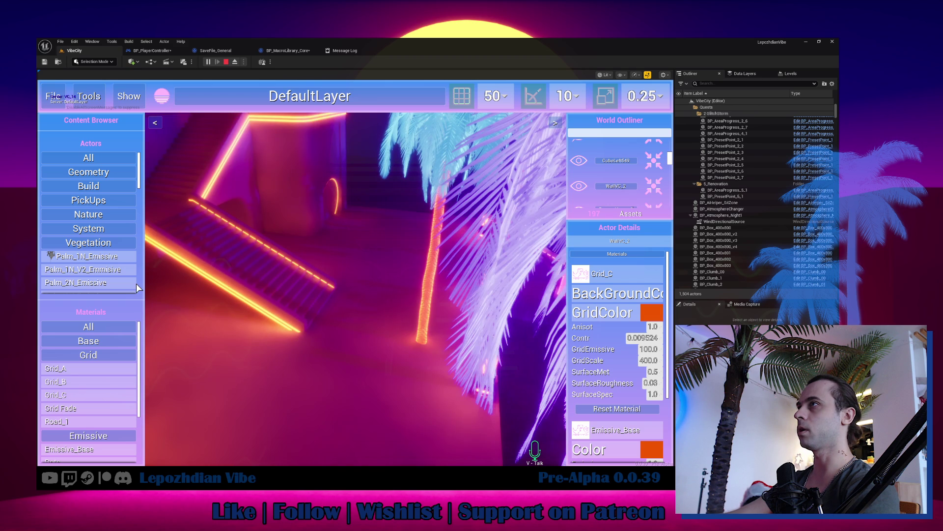
Set Box_400x802's colour to black and exit the Vibe Editor via File > Exit Editor.
{"action": "left_click", "coordinate": [479, 260]}
{"action": "left_click", "coordinate": [651, 298]}
{"action": "left_click", "coordinate": [387, 373]}
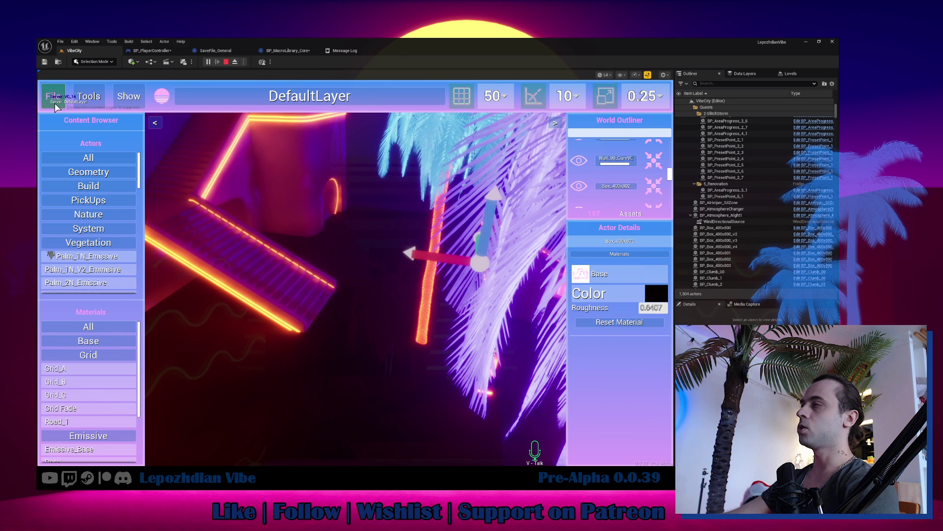
{"action": "left_click", "coordinate": [53, 96]}
{"action": "left_click", "coordinate": [341, 254]}
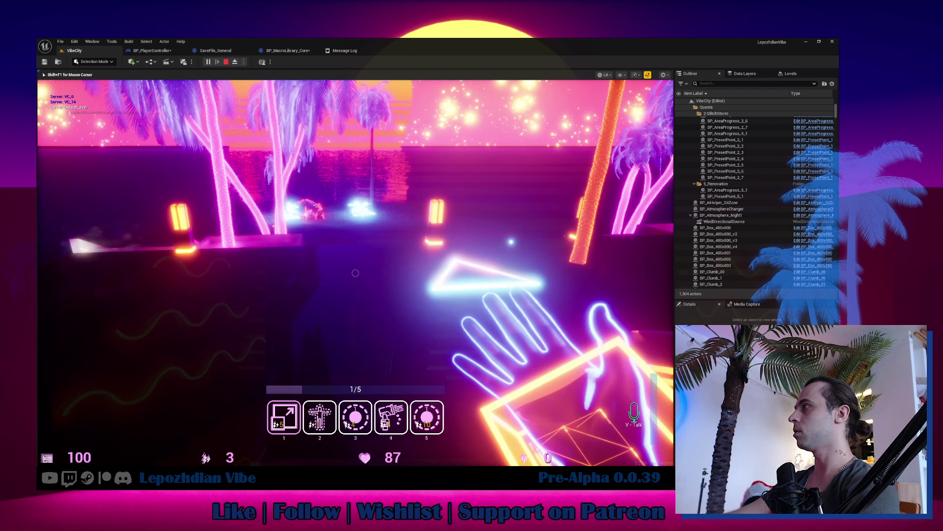
Apply the Night1 preset from the hand menu's Atmosphere settings for a blue starry sky.
{"action": "key", "text": "Tab"}
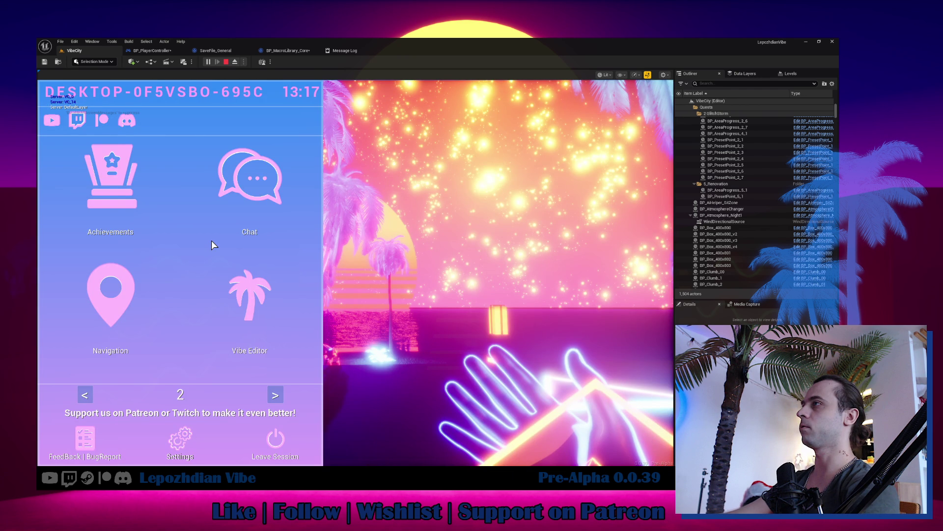
{"action": "scroll", "coordinate": [212, 241], "scroll_direction": "up", "scroll_amount": 1}
{"action": "left_click", "coordinate": [216, 187]}
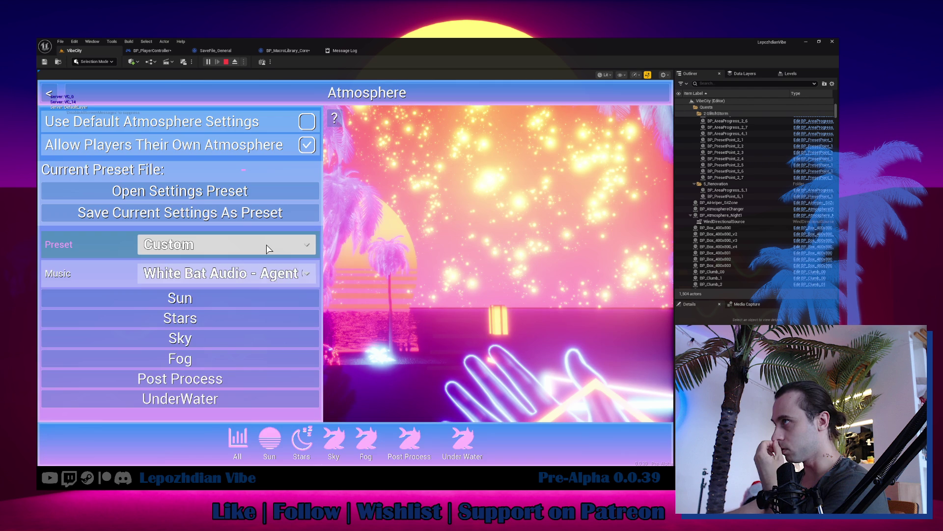
{"action": "left_click", "coordinate": [265, 245]}
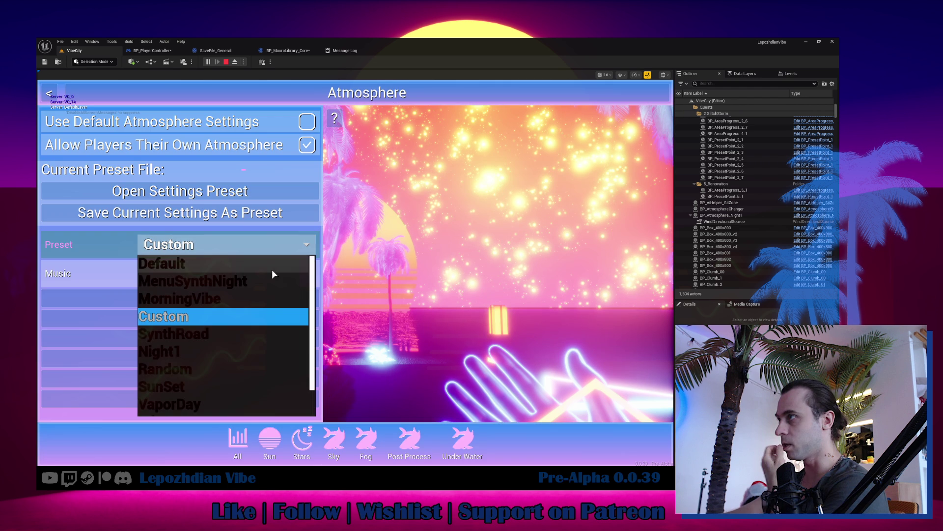
{"action": "left_click", "coordinate": [259, 354]}
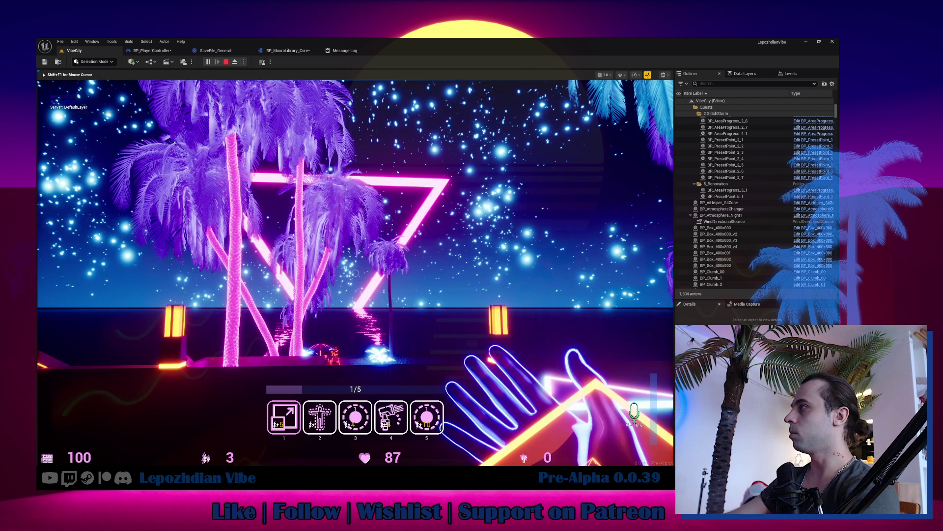
Rotate the character in the Character Editor to face the camera, then close it and stop play.
{"action": "key", "text": "c"}
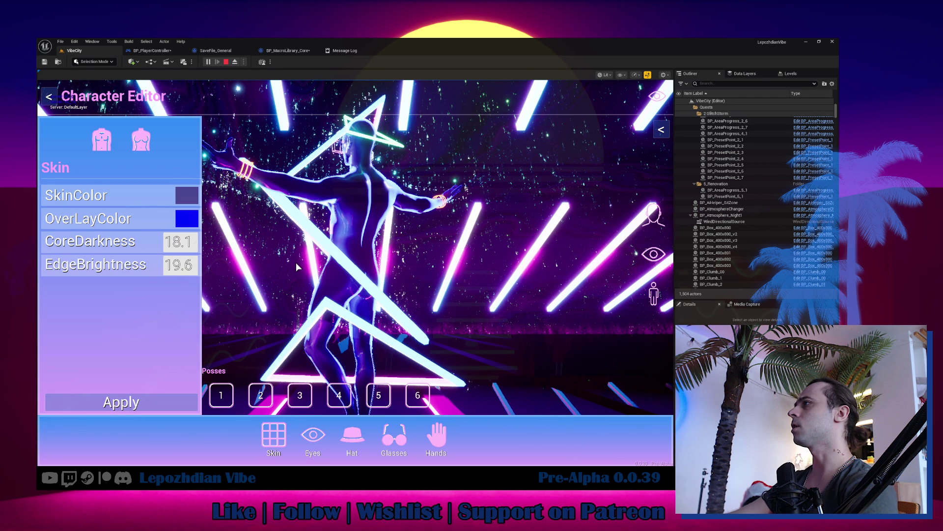
{"action": "left_click_drag", "start_coordinate": [296, 265], "coordinate": [403, 291]}
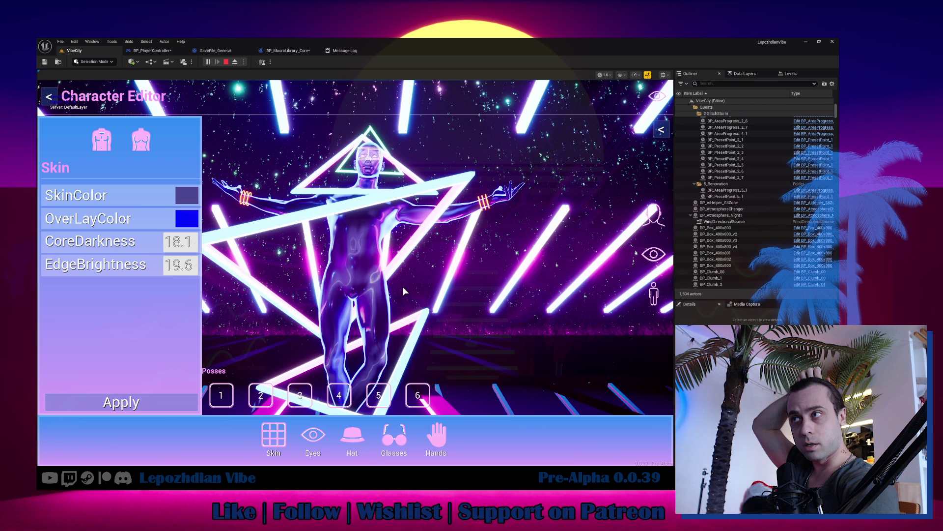
{"action": "key", "text": "Escape"}
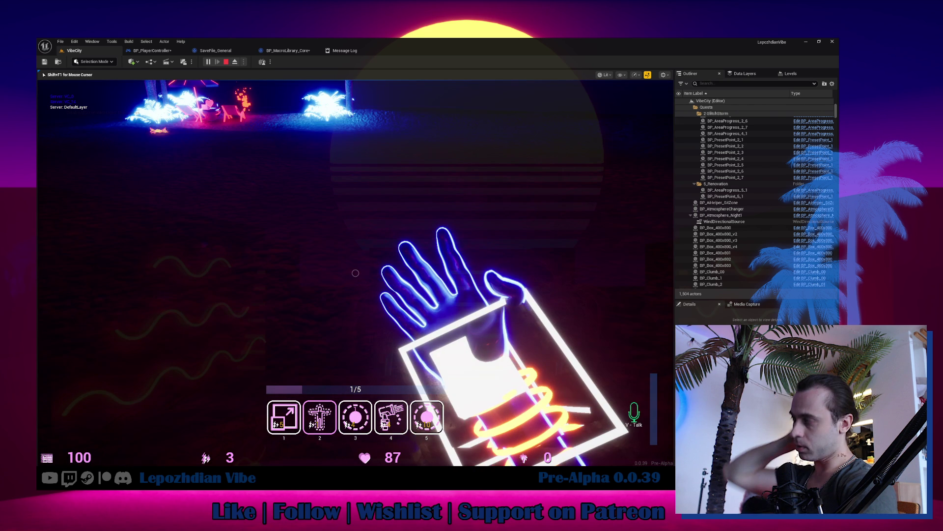
{"action": "key", "text": "Escape"}
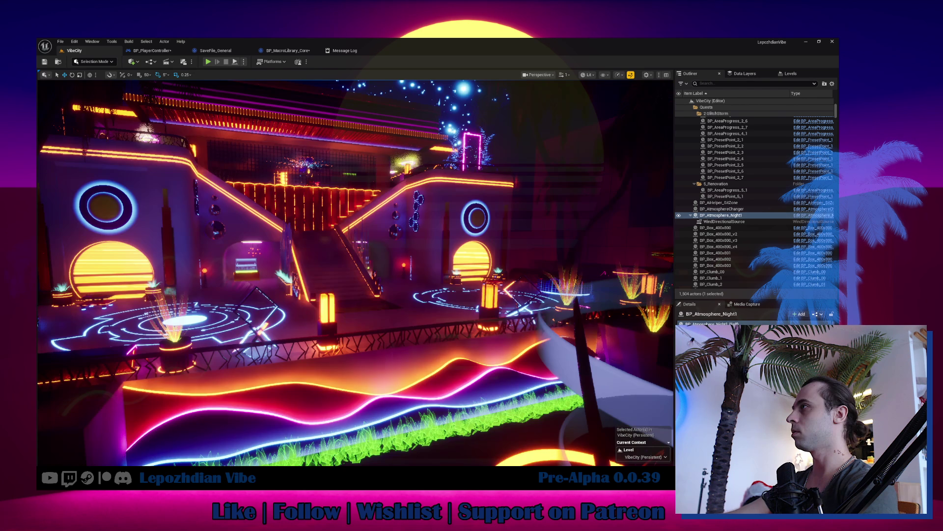
Fly and orbit around the VibeCity level, then bring up the Content Browser drawer.
{"action": "scroll", "coordinate": [323, 248], "scroll_direction": "up", "scroll_amount": 3}
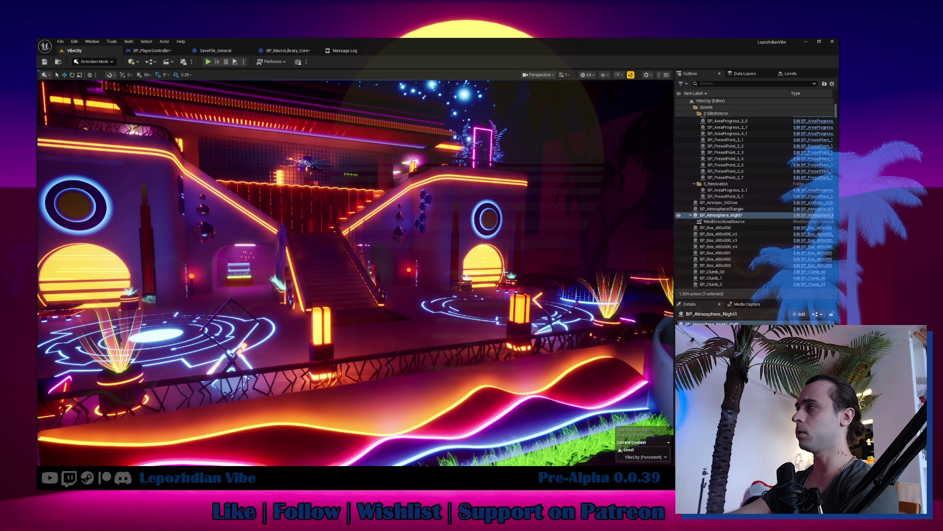
{"action": "left_click_drag", "start_coordinate": [505, 272], "coordinate": [319, 325]}
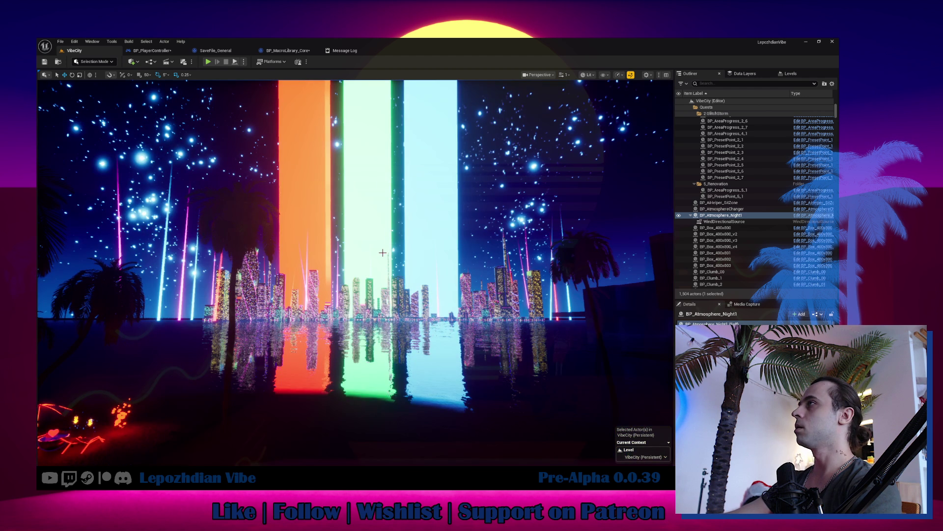
{"action": "key", "text": "ctrl+space"}
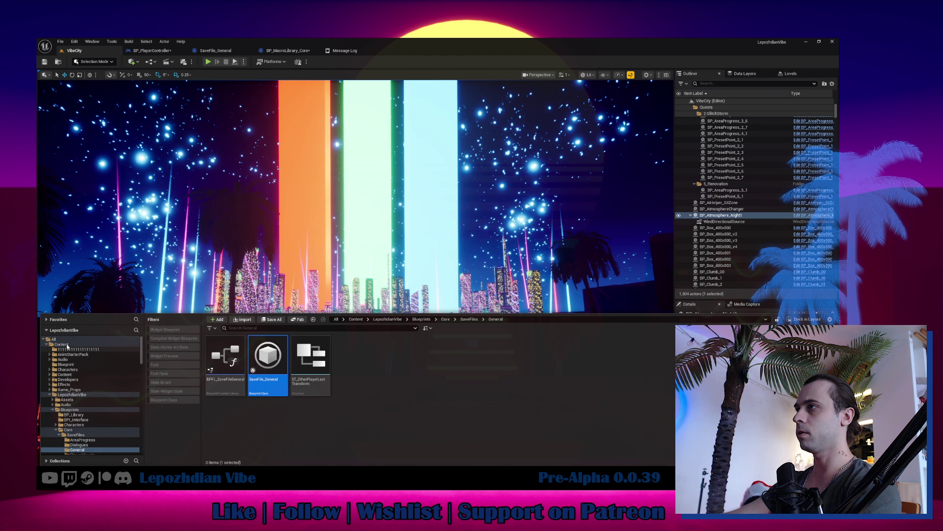
Search Content for 'atmospher' and open W_AtmosphereSettings from the Ui folder.
{"action": "left_click", "coordinate": [61, 344]}
{"action": "left_click", "coordinate": [247, 328]}
{"action": "type", "text": "at"}
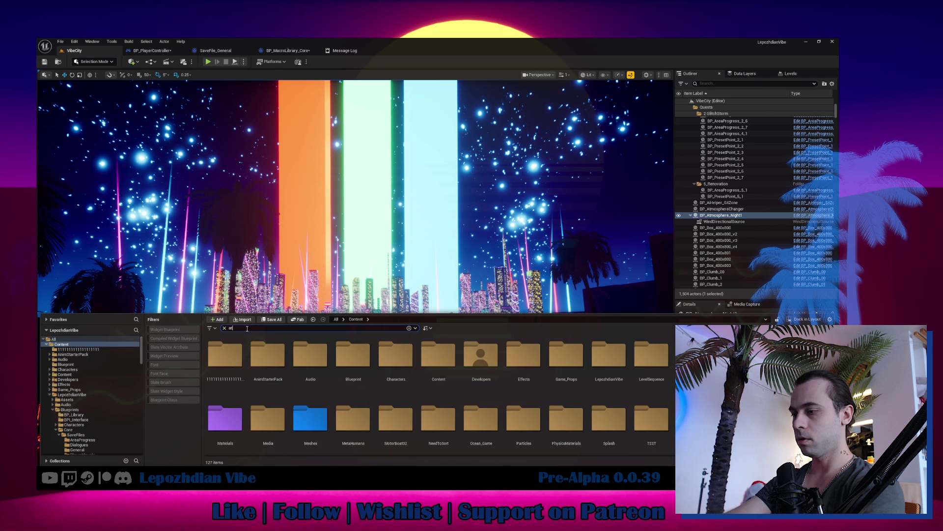
{"action": "type", "text": "mosphe"}
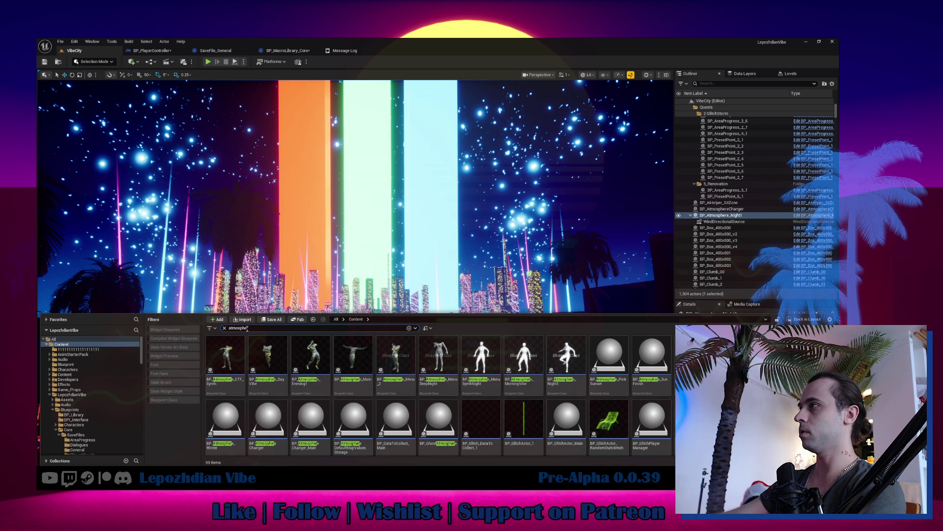
{"action": "type", "text": "r"}
{"action": "left_click", "coordinate": [51, 409]}
{"action": "scroll", "coordinate": [69, 399], "scroll_direction": "down", "scroll_amount": 3}
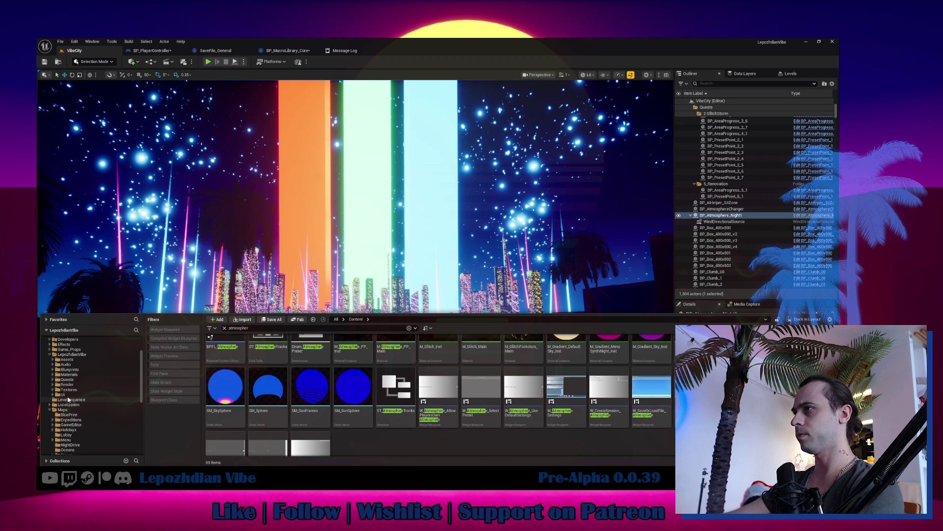
{"action": "left_click", "coordinate": [63, 394]}
{"action": "double_click", "coordinate": [405, 365]}
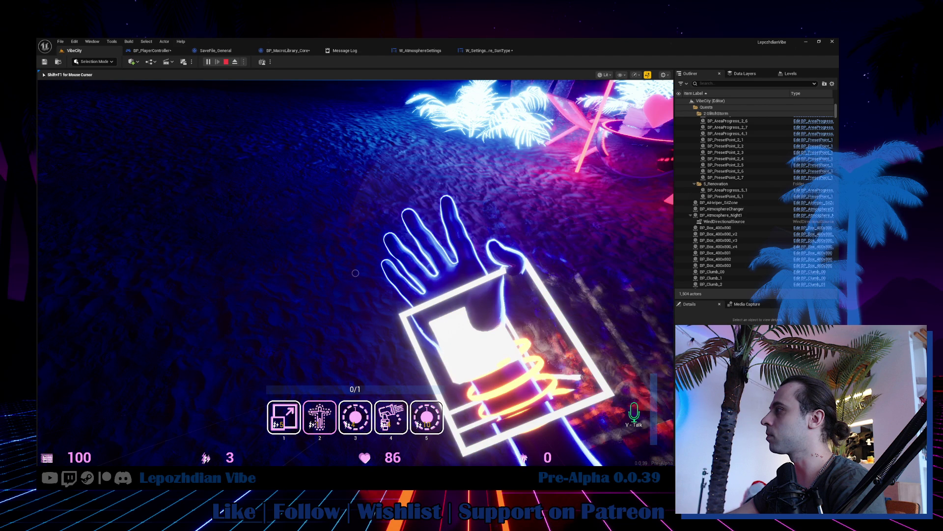
Stop the play session and go back to the VibeCity level tab.
{"action": "key", "text": "Escape"}
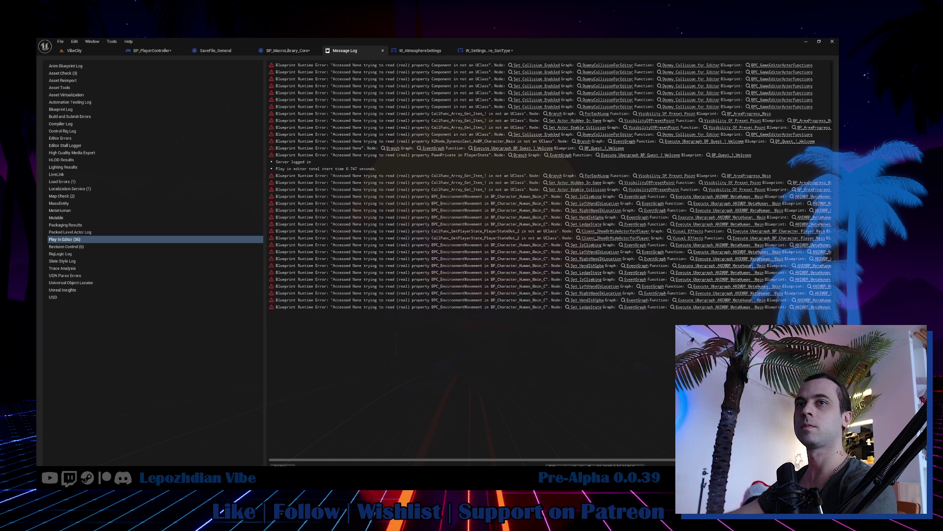
{"action": "left_click", "coordinate": [82, 51]}
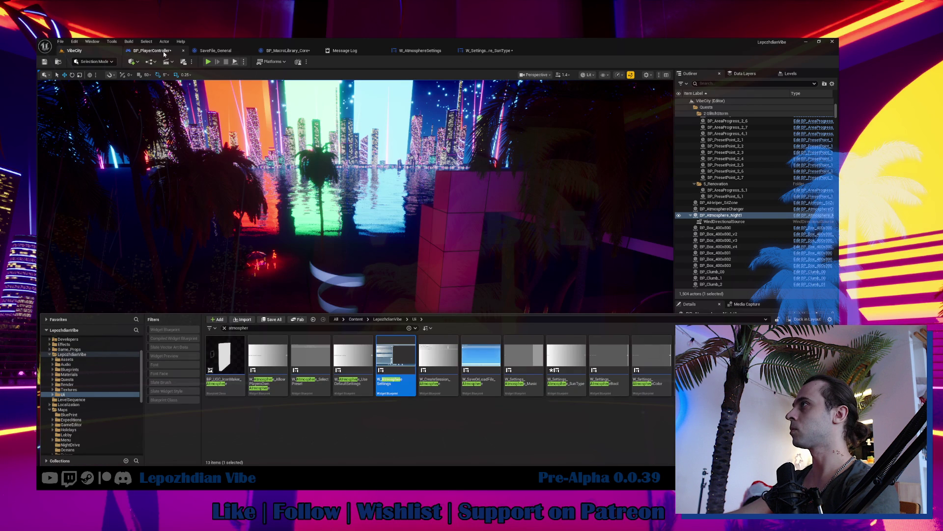
Wire Player Authority's Authority pin into Get Current Level Name, then open the GetCurrentLevelName macro.
{"action": "left_click", "coordinate": [165, 52]}
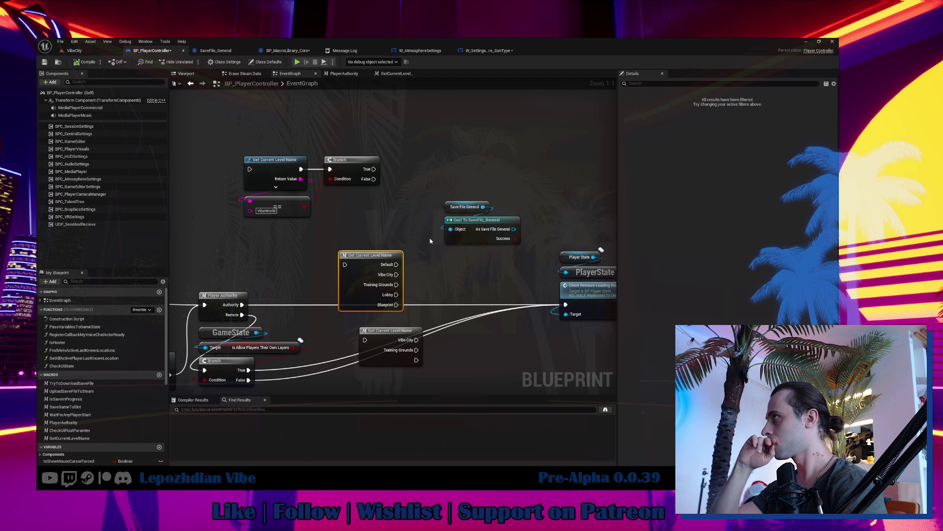
{"action": "left_click_drag", "start_coordinate": [241, 304], "coordinate": [250, 169]}
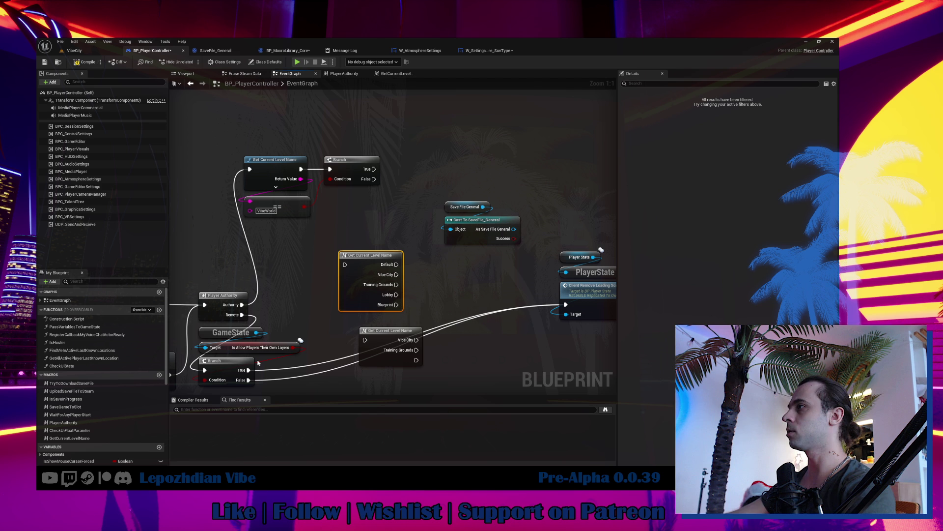
{"action": "left_click_drag", "start_coordinate": [238, 150], "coordinate": [402, 205]}
{"action": "left_click", "coordinate": [402, 205]}
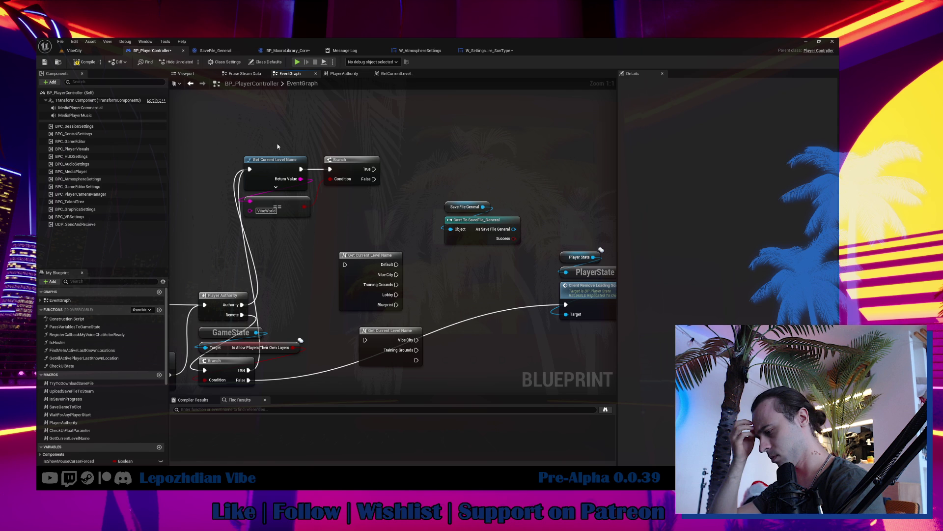
{"action": "double_click", "coordinate": [357, 276]}
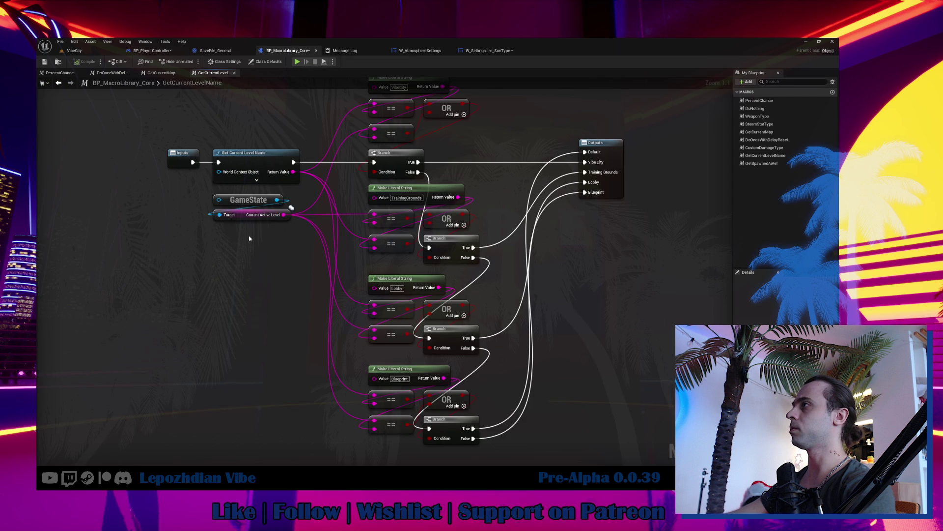
Copy the GameState Current Active Level node into BP_PlayerController and place it above the Branch.
{"action": "left_click", "coordinate": [249, 202]}
{"action": "left_click", "coordinate": [152, 50]}
{"action": "key", "text": "ctrl+v"}
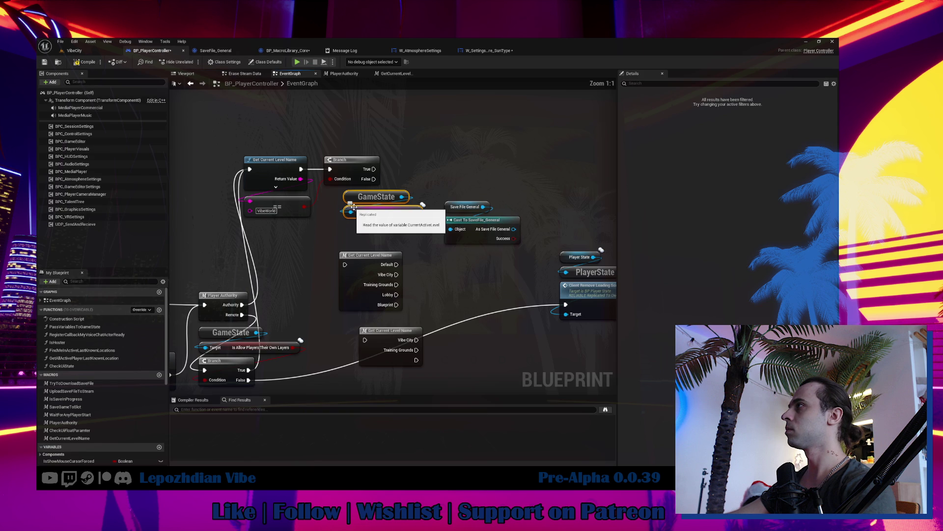
{"action": "left_click_drag", "start_coordinate": [354, 207], "coordinate": [334, 201]}
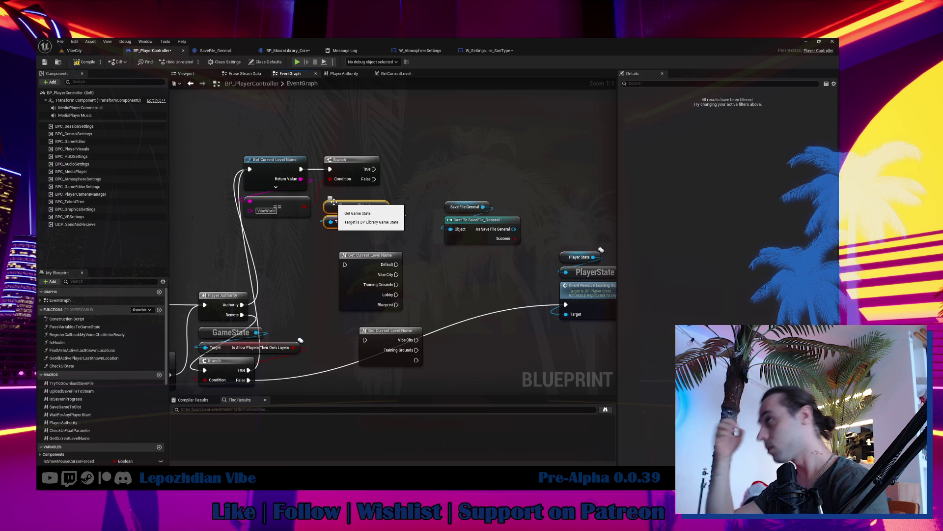
{"action": "mouse_move", "coordinate": [334, 201]}
{"action": "left_mouse_down"}
{"action": "mouse_move", "coordinate": [339, 106]}
{"action": "mouse_move", "coordinate": [334, 123]}
{"action": "left_mouse_up"}
Add a LevelsAndActiveLayers getter from the save file cast output.
{"action": "mouse_move", "coordinate": [300, 179]}
{"action": "left_mouse_down"}
{"action": "mouse_move", "coordinate": [394, 222]}
{"action": "mouse_move", "coordinate": [448, 195]}
{"action": "left_mouse_up"}
{"action": "left_click_drag", "start_coordinate": [513, 229], "coordinate": [502, 193]}
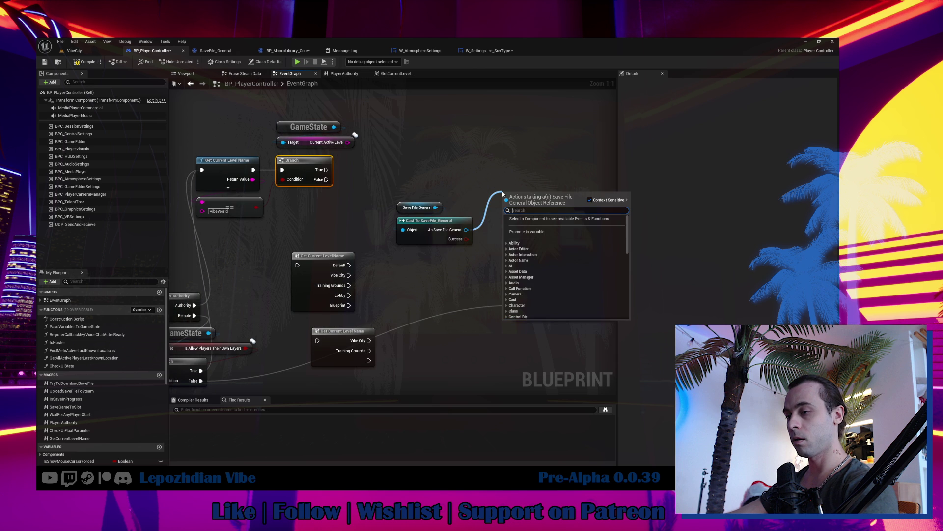
{"action": "type", "text": "get"}
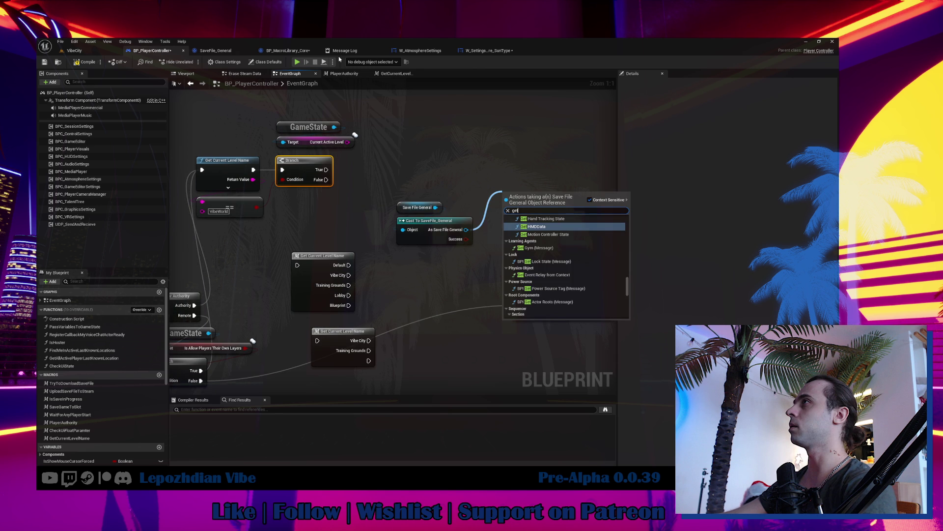
{"action": "left_click", "coordinate": [215, 50]}
{"action": "left_click", "coordinate": [67, 258]}
{"action": "key", "text": "F2"}
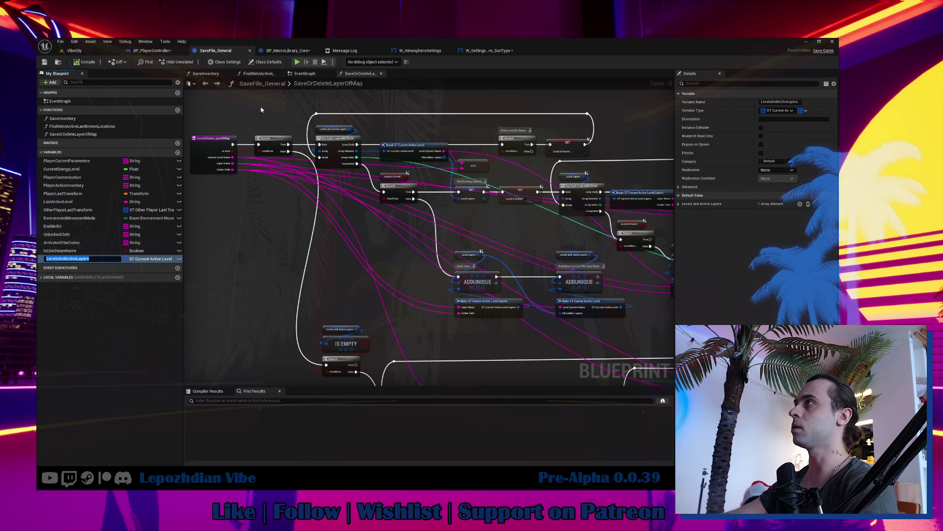
{"action": "key", "text": "ctrl+Tab"}
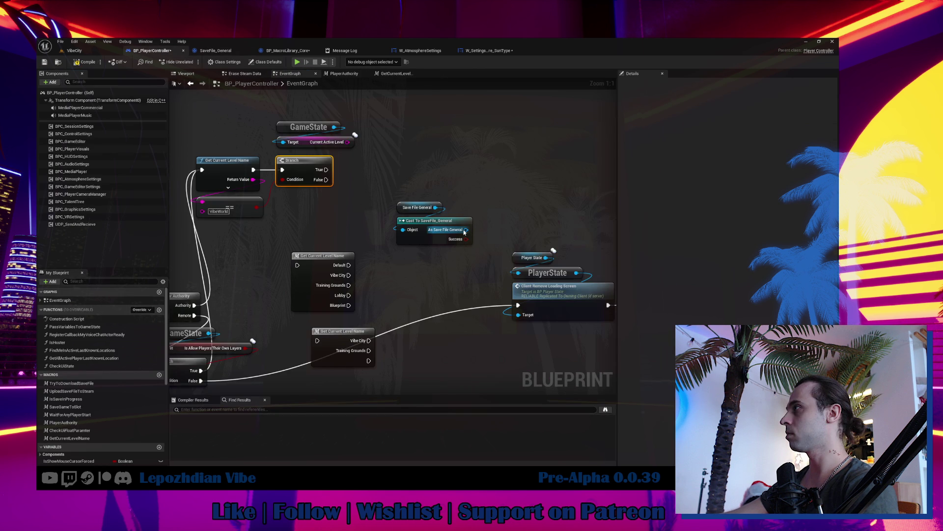
{"action": "left_click_drag", "start_coordinate": [465, 233], "coordinate": [489, 175]}
{"action": "left_click", "coordinate": [521, 218]}
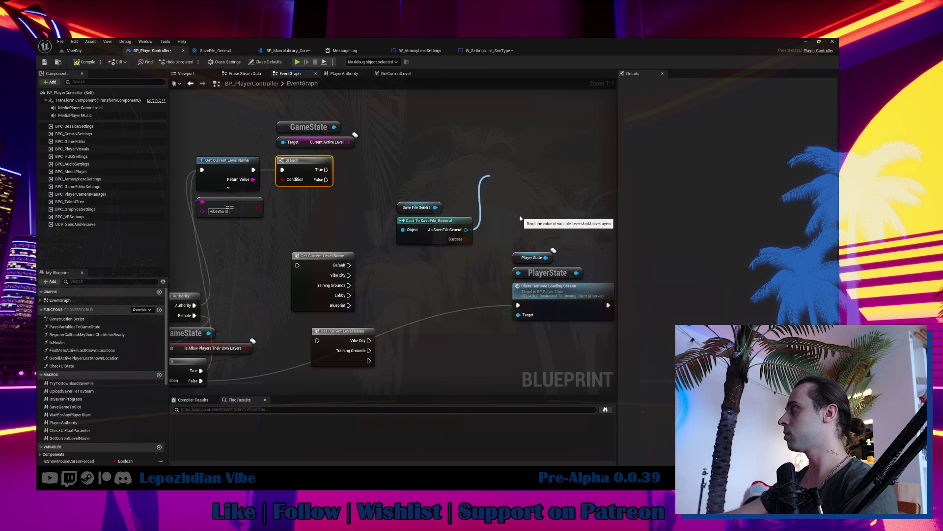
Loop over LevelsAndActiveLayers with For Each Loop with Break and break each entry apart.
{"action": "mouse_move", "coordinate": [428, 244]}
{"action": "left_mouse_down"}
{"action": "mouse_move", "coordinate": [518, 159]}
{"action": "mouse_move", "coordinate": [485, 189]}
{"action": "mouse_move", "coordinate": [529, 187]}
{"action": "left_mouse_up"}
{"action": "left_click", "coordinate": [555, 177], "text": "ctrl"}
{"action": "type", "text": "for"}
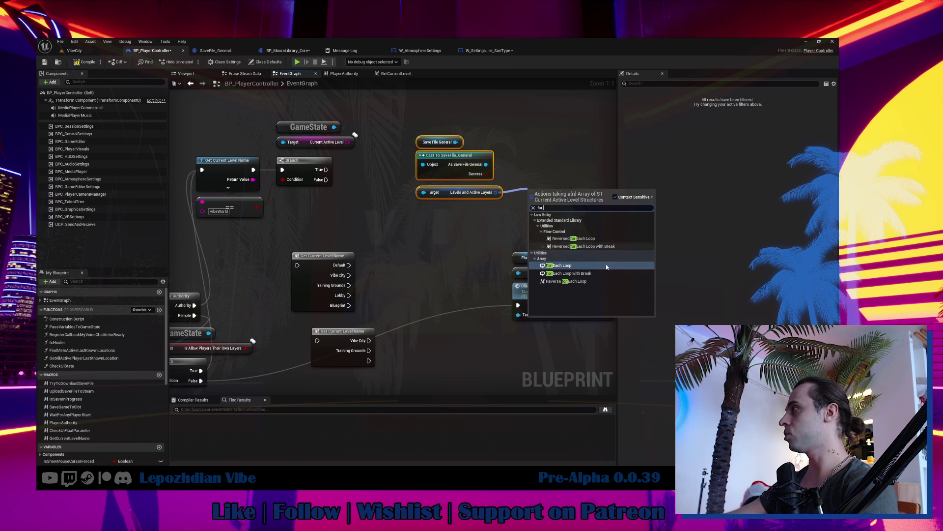
{"action": "key", "text": "Escape"}
{"action": "left_click", "coordinate": [564, 194]}
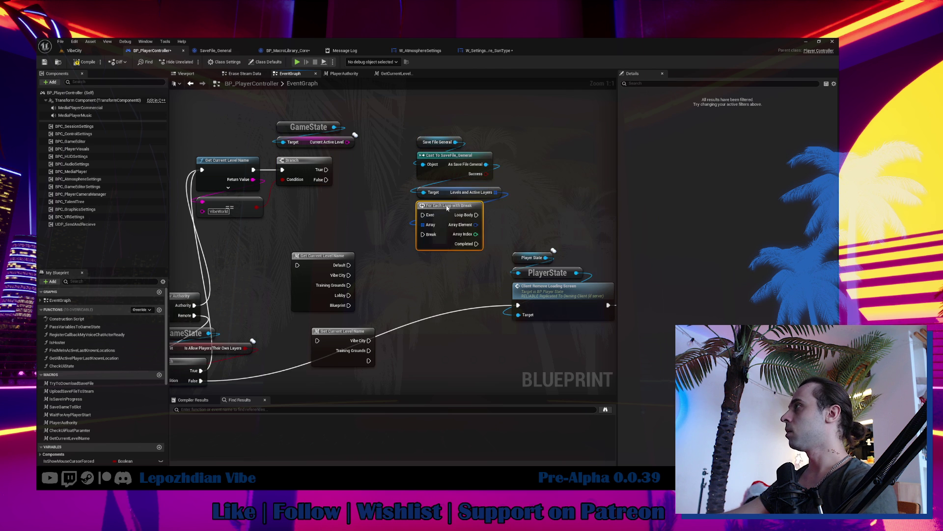
{"action": "left_click_drag", "start_coordinate": [498, 215], "coordinate": [507, 210]}
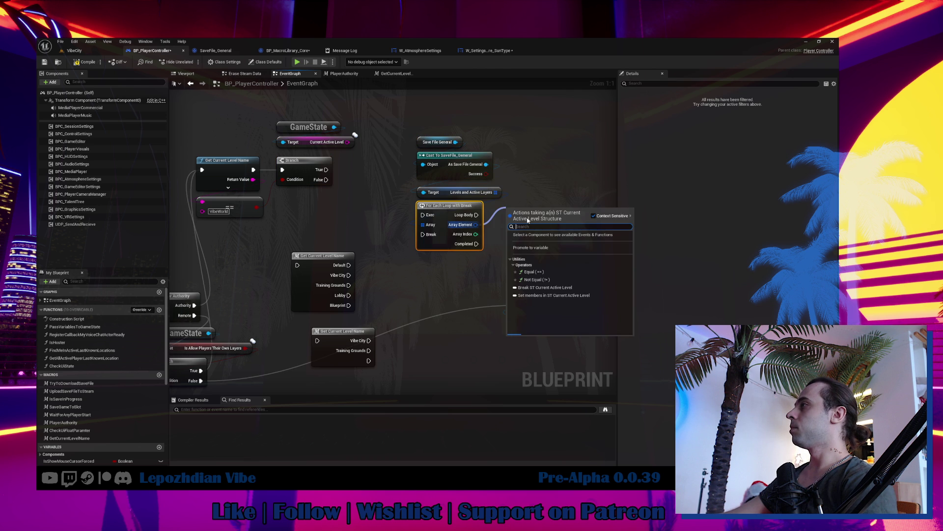
{"action": "left_click", "coordinate": [555, 312]}
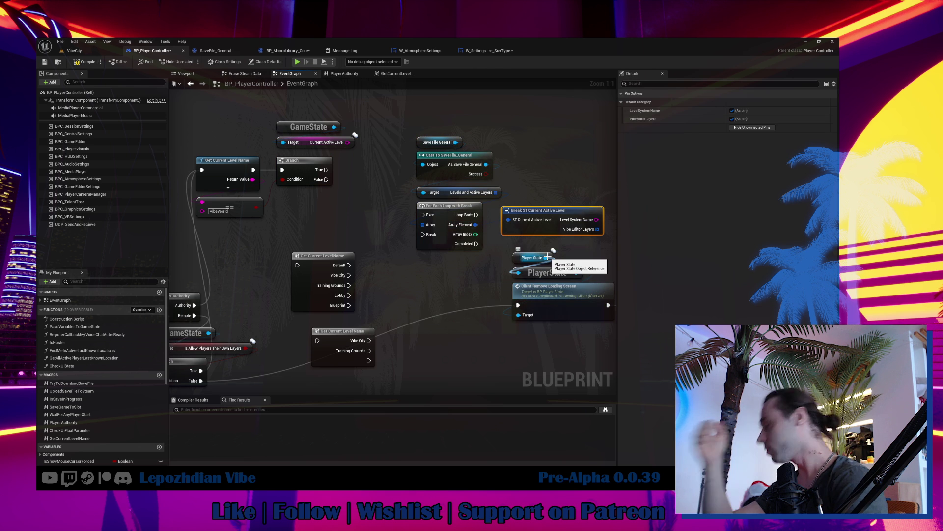
Add a new function to the SaveFile_General blueprint.
{"action": "left_click", "coordinate": [290, 51]}
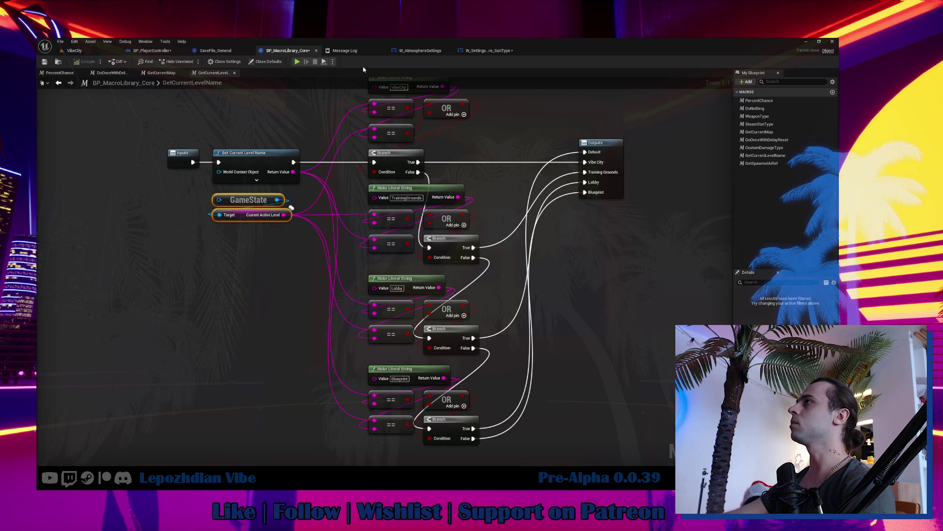
{"action": "left_click", "coordinate": [215, 51]}
{"action": "left_click", "coordinate": [178, 111]}
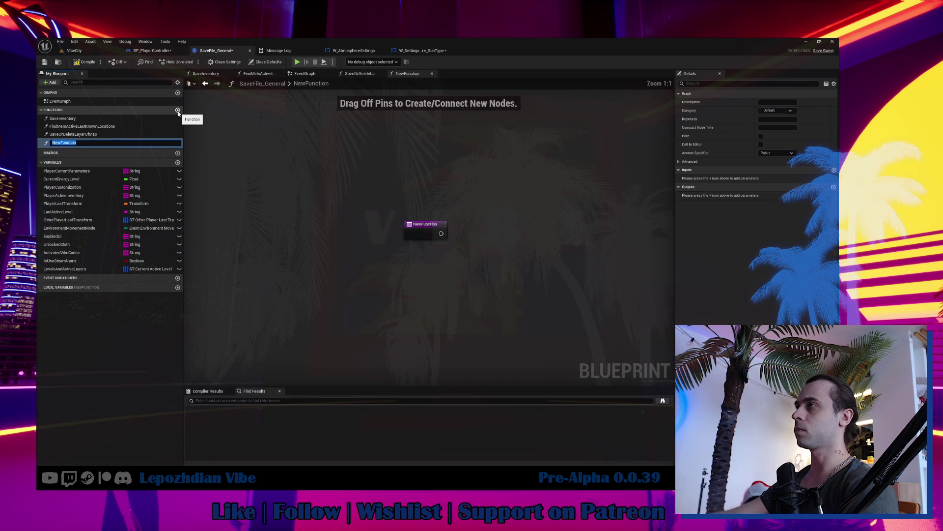
Name the function GetLayersToLoad and give it a String input named LayerToLoad.
{"action": "type", "text": "GetLayersToLoad"}
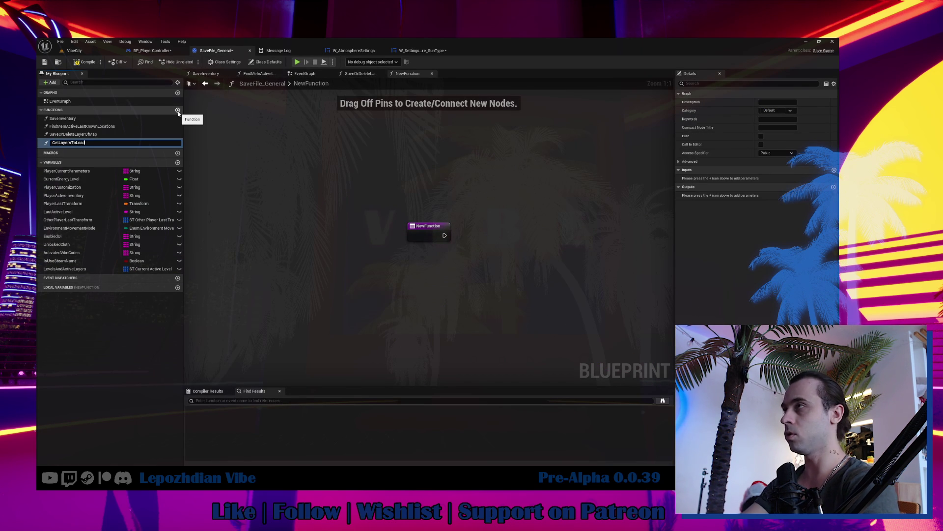
{"action": "key", "text": "Return"}
{"action": "left_click", "coordinate": [439, 235]}
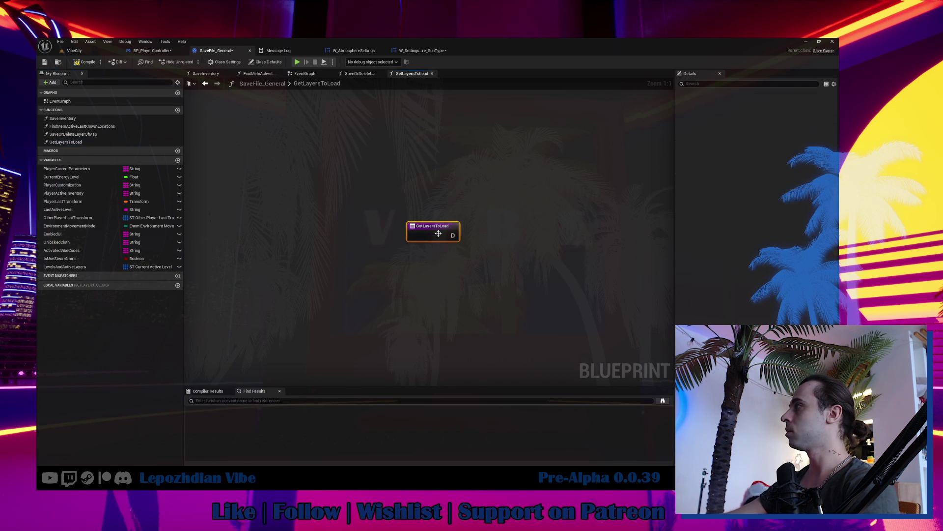
{"action": "left_click", "coordinate": [834, 187]}
{"action": "left_click", "coordinate": [773, 195]}
{"action": "left_click", "coordinate": [781, 263]}
{"action": "left_click", "coordinate": [698, 195]}
{"action": "type", "text": "Layer"}
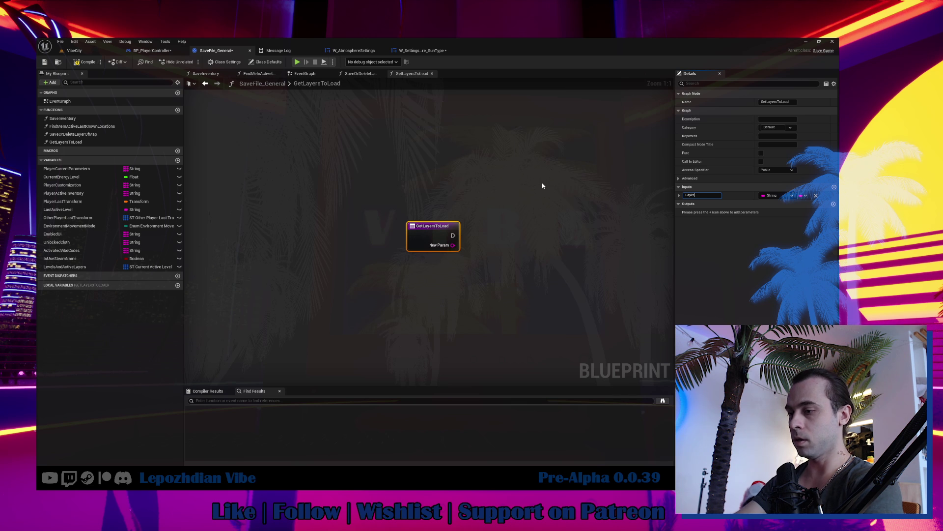
{"action": "type", "text": "ToLoad"}
{"action": "key", "text": "Return"}
Feed a Levels and Active Layers getter into For Each Loop with Break and Break ST Current Active Level.
{"action": "mouse_move", "coordinate": [64, 266]}
{"action": "left_mouse_down"}
{"action": "mouse_move", "coordinate": [448, 310]}
{"action": "mouse_move", "coordinate": [452, 268]}
{"action": "mouse_move", "coordinate": [542, 284]}
{"action": "left_mouse_up"}
{"action": "left_click", "coordinate": [479, 274]}
{"action": "type", "text": "for"}
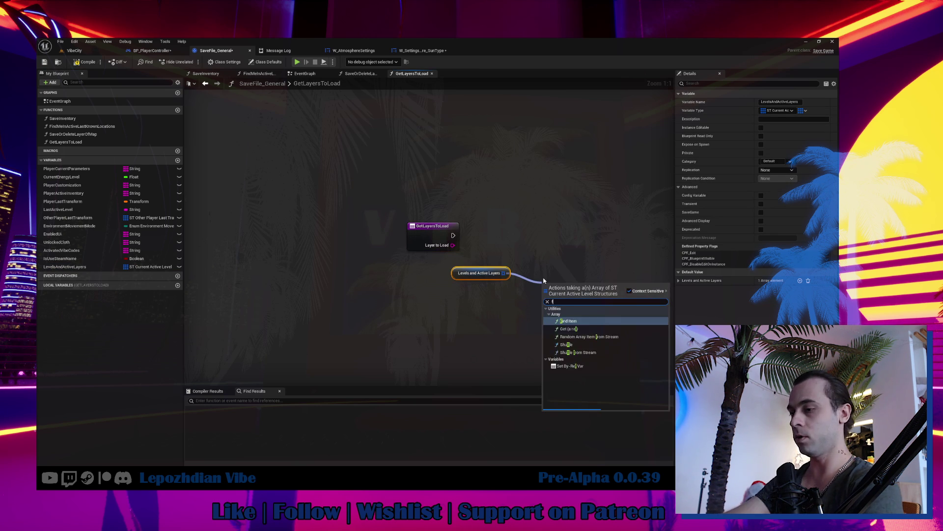
{"action": "left_click", "coordinate": [585, 367]}
{"action": "mouse_move", "coordinate": [570, 285]}
{"action": "left_mouse_down"}
{"action": "mouse_move", "coordinate": [493, 321]}
{"action": "mouse_move", "coordinate": [482, 286]}
{"action": "mouse_move", "coordinate": [570, 317]}
{"action": "mouse_move", "coordinate": [575, 295]}
{"action": "mouse_move", "coordinate": [440, 274]}
{"action": "mouse_move", "coordinate": [418, 294]}
{"action": "mouse_move", "coordinate": [324, 321]}
{"action": "left_mouse_up"}
{"action": "scroll", "coordinate": [620, 374], "scroll_direction": "down", "scroll_amount": 3}
{"action": "left_click", "coordinate": [623, 408]}
{"action": "left_click_drag", "start_coordinate": [361, 175], "coordinate": [335, 374]}
{"action": "left_click_drag", "start_coordinate": [344, 248], "coordinate": [374, 182]}
Rename the input to LevelToLoad and tidy the getter, loop and break nodes.
{"action": "left_click", "coordinate": [290, 192]}
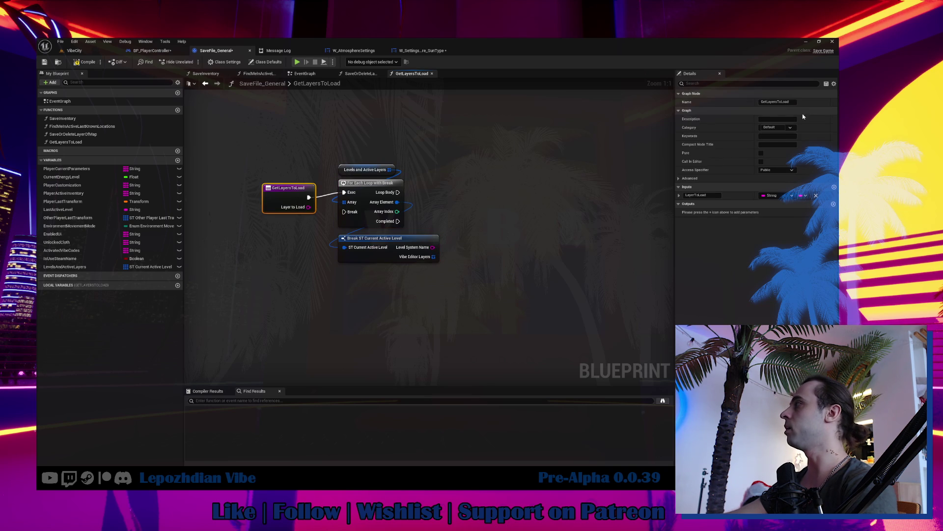
{"action": "left_click", "coordinate": [695, 195]}
{"action": "key", "text": "BackSpace"}
{"action": "key", "text": "BackSpace"}
{"action": "key", "text": "BackSpace"}
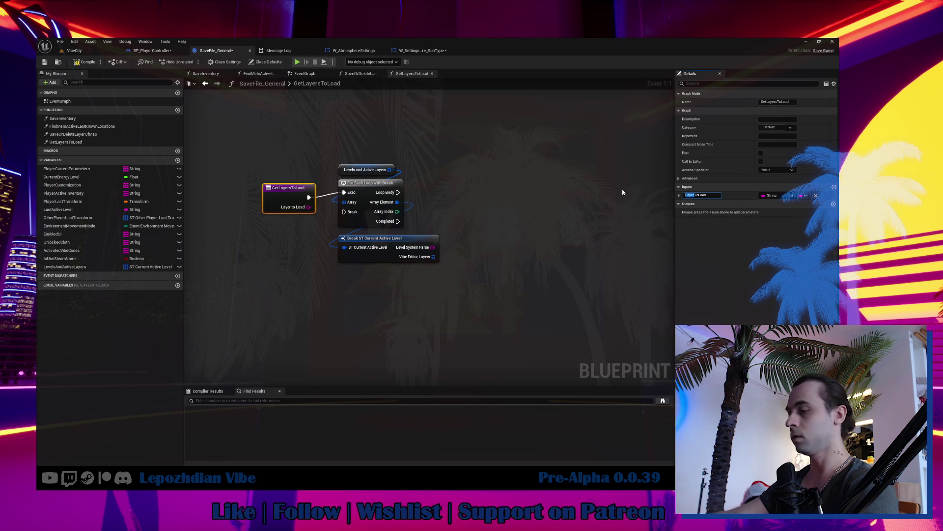
{"action": "type", "text": "evel"}
{"action": "key", "text": "Return"}
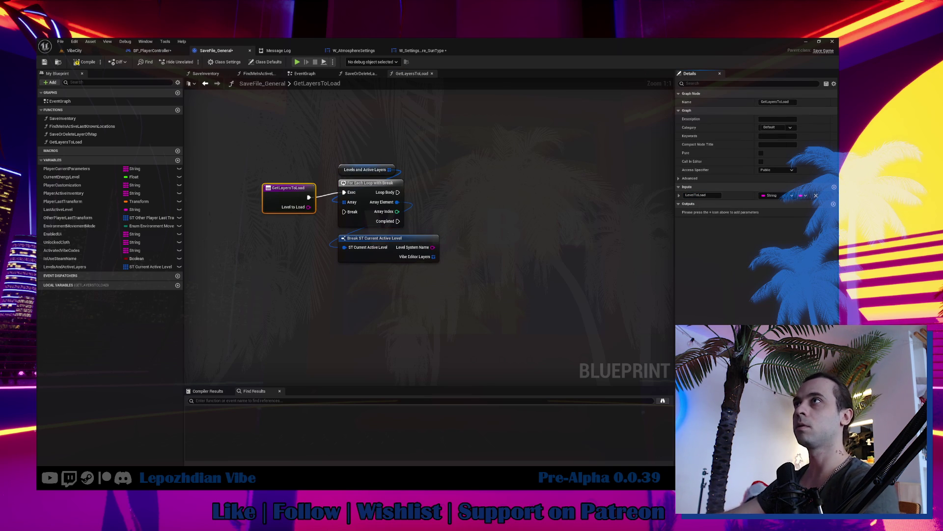
{"action": "mouse_move", "coordinate": [348, 135]}
{"action": "left_mouse_down"}
{"action": "mouse_move", "coordinate": [444, 309]}
{"action": "mouse_move", "coordinate": [438, 275]}
{"action": "left_mouse_up"}
{"action": "left_click_drag", "start_coordinate": [362, 189], "coordinate": [358, 194]}
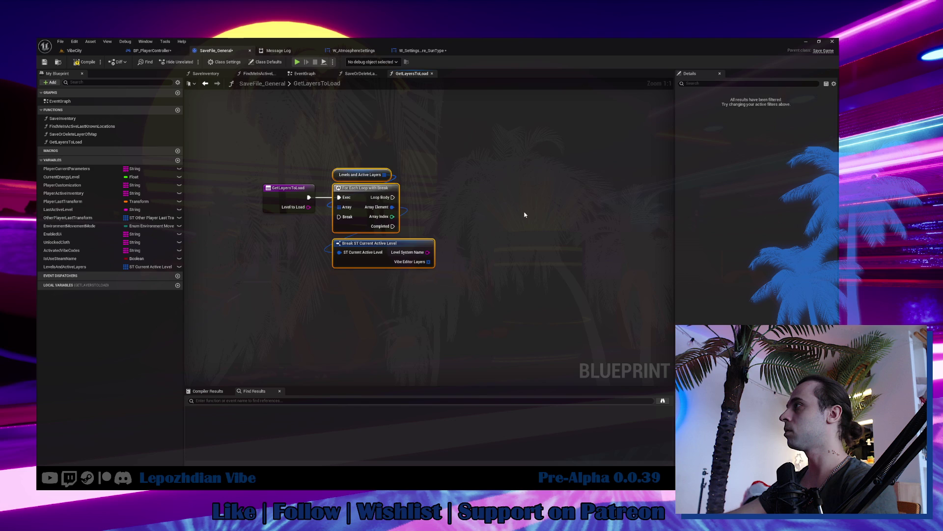
Compare Level System Name with Level to Load using ==, branching on it in the Loop Body.
{"action": "left_click", "coordinate": [524, 211]}
{"action": "left_click_drag", "start_coordinate": [427, 252], "coordinate": [485, 251]}
{"action": "type", "text": "=="}
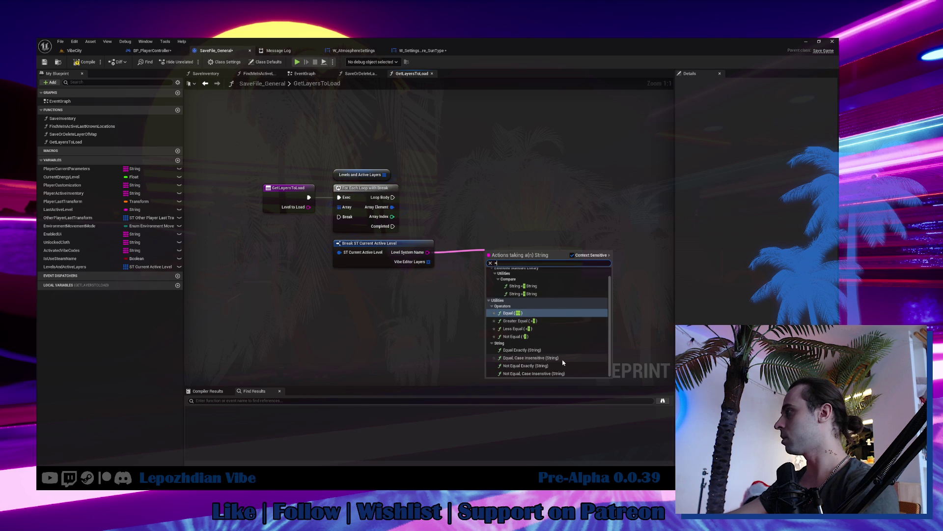
{"action": "key", "text": "Return"}
{"action": "mouse_move", "coordinate": [308, 207]}
{"action": "left_mouse_down"}
{"action": "mouse_move", "coordinate": [490, 263]}
{"action": "mouse_move", "coordinate": [490, 283]}
{"action": "mouse_move", "coordinate": [518, 236]}
{"action": "left_mouse_up"}
{"action": "left_click", "coordinate": [513, 214]}
{"action": "left_click_drag", "start_coordinate": [397, 198], "coordinate": [519, 227]}
{"action": "key", "text": "q"}
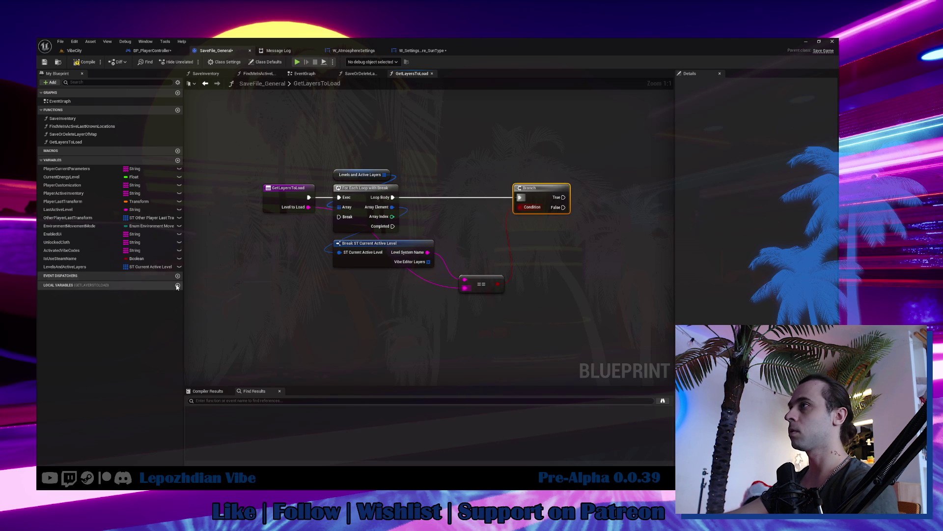
Create local boolean Lolca_IsFound and set it true on the Branch's True output.
{"action": "left_click", "coordinate": [178, 285]}
{"action": "type", "text": "Lolca"}
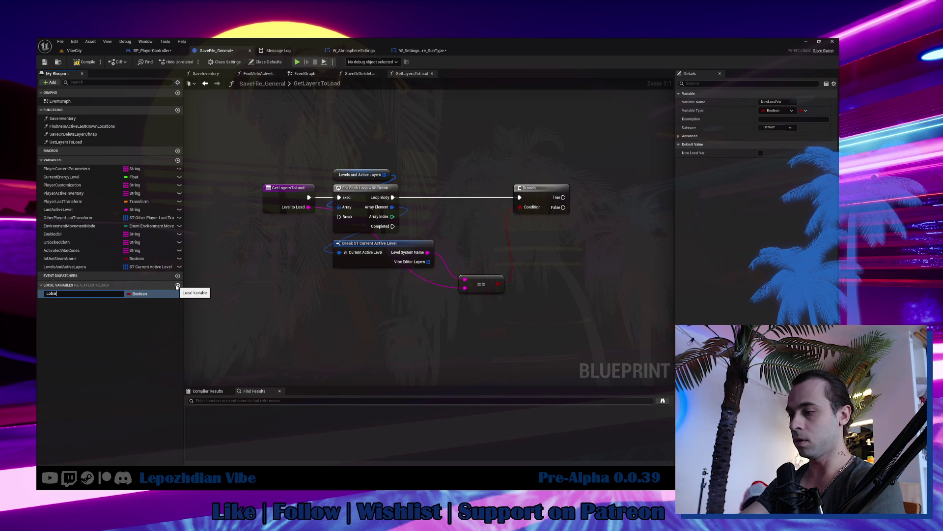
{"action": "type", "text": "_IsFound"}
{"action": "key", "text": "Return"}
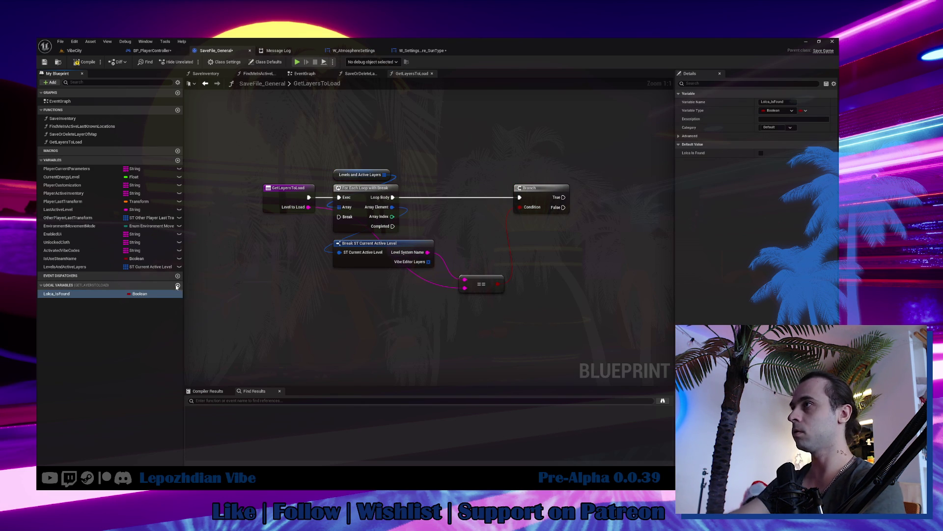
{"action": "left_click_drag", "start_coordinate": [56, 293], "coordinate": [595, 231]}
{"action": "left_click", "coordinate": [614, 272]}
{"action": "left_click_drag", "start_coordinate": [564, 197], "coordinate": [601, 258]}
{"action": "left_click", "coordinate": [634, 268]}
{"action": "key", "text": "q"}
Add a For Each Loop over the entry's Vibe Editor Layers.
{"action": "left_click_drag", "start_coordinate": [537, 270], "coordinate": [525, 270]}
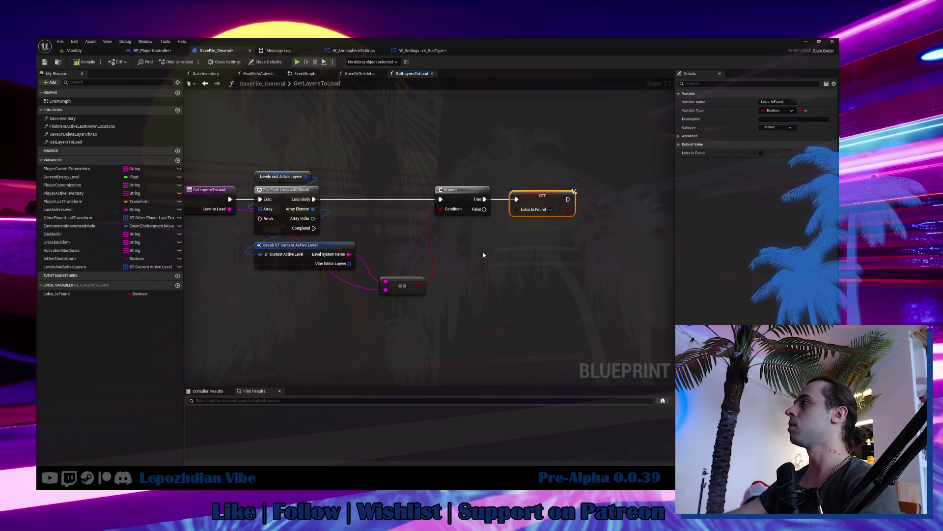
{"action": "left_click_drag", "start_coordinate": [350, 263], "coordinate": [541, 255]}
{"action": "type", "text": "for each"}
{"action": "key", "text": "Return"}
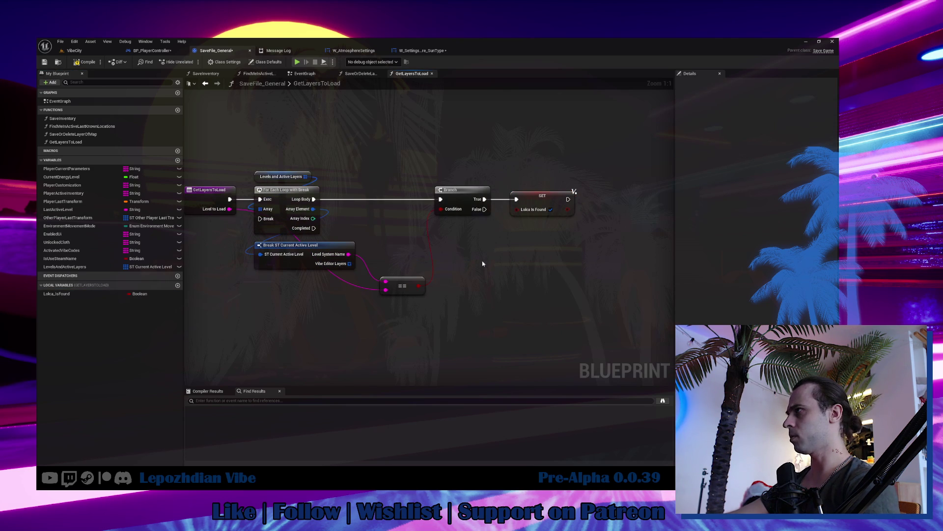
Add a Break ST Current Active Level Layers node under the Vibe Editor Layers loop.
{"action": "left_click_drag", "start_coordinate": [539, 286], "coordinate": [603, 260]}
{"action": "left_click", "coordinate": [641, 368]}
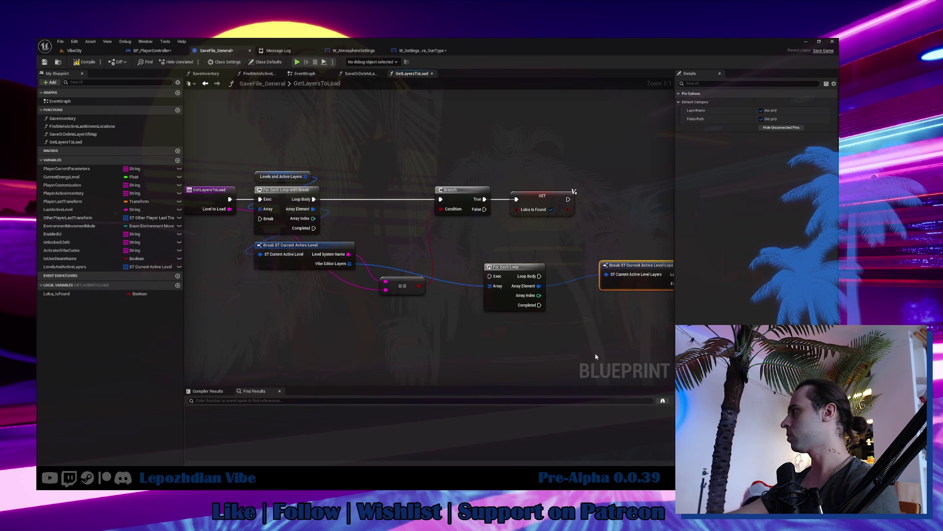
{"action": "mouse_move", "coordinate": [544, 281]}
{"action": "left_mouse_down"}
{"action": "mouse_move", "coordinate": [535, 295]}
{"action": "mouse_move", "coordinate": [428, 336]}
{"action": "left_mouse_up"}
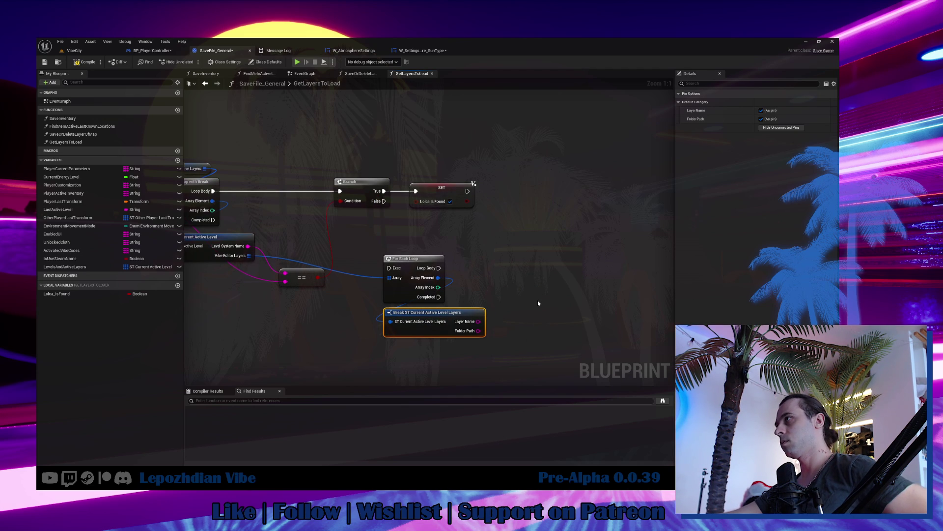
Wire the SET node to the outer loop's Break via two reroutes, then add a function output.
{"action": "left_click_drag", "start_coordinate": [390, 246], "coordinate": [498, 247]}
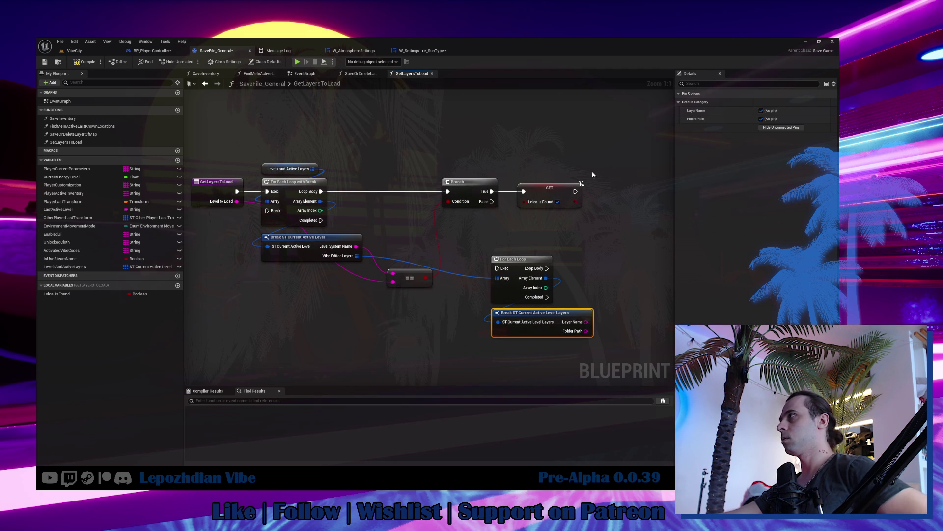
{"action": "left_click_drag", "start_coordinate": [575, 191], "coordinate": [267, 210]}
{"action": "double_click", "coordinate": [355, 199]}
{"action": "mouse_move", "coordinate": [355, 199]}
{"action": "left_mouse_down"}
{"action": "mouse_move", "coordinate": [257, 147]}
{"action": "mouse_move", "coordinate": [263, 136]}
{"action": "left_mouse_up"}
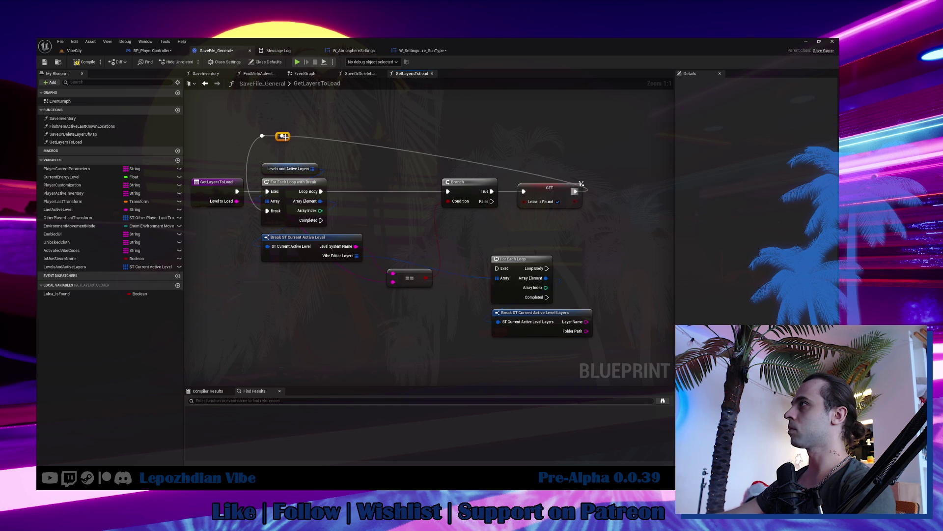
{"action": "double_click", "coordinate": [393, 150]}
{"action": "mouse_move", "coordinate": [393, 149]}
{"action": "left_mouse_down"}
{"action": "mouse_move", "coordinate": [565, 116]}
{"action": "mouse_move", "coordinate": [596, 136]}
{"action": "left_mouse_up"}
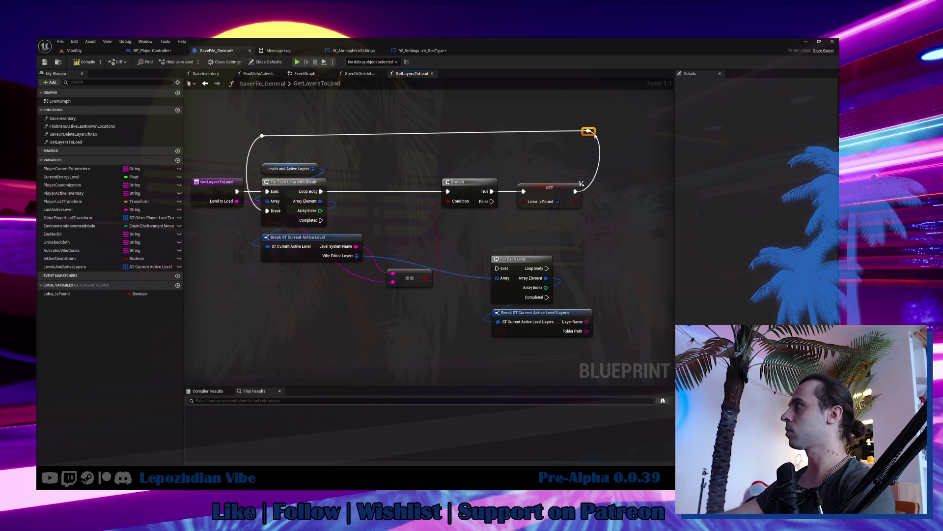
{"action": "left_click", "coordinate": [216, 183]}
{"action": "left_click", "coordinate": [834, 204]}
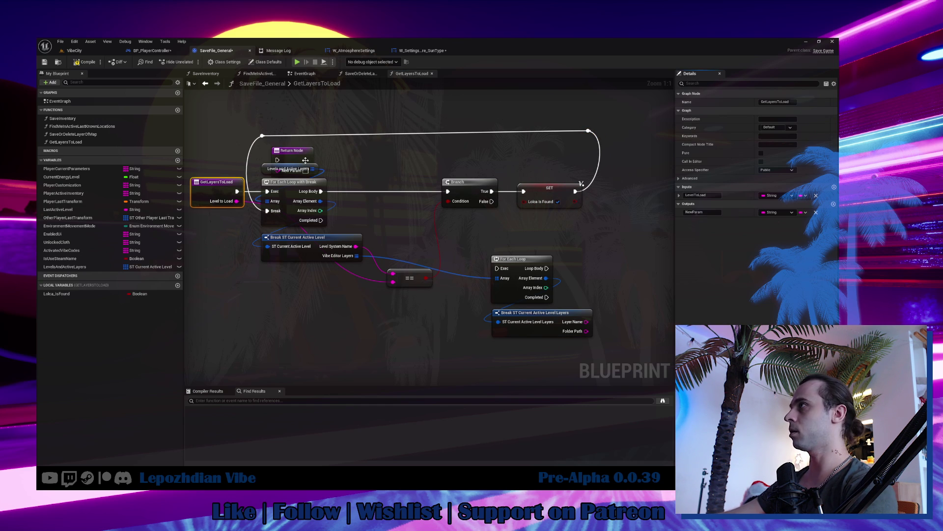
Add a Lolca_IsFound getter and return it through a Boolean output named Result.
{"action": "left_click_drag", "start_coordinate": [64, 295], "coordinate": [294, 307]}
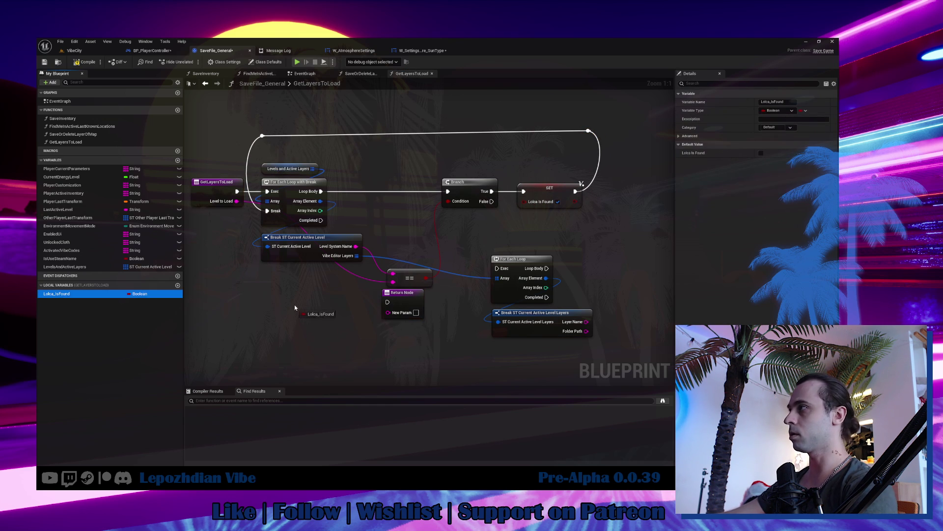
{"action": "left_click", "coordinate": [309, 314]}
{"action": "left_click_drag", "start_coordinate": [418, 295], "coordinate": [417, 315]}
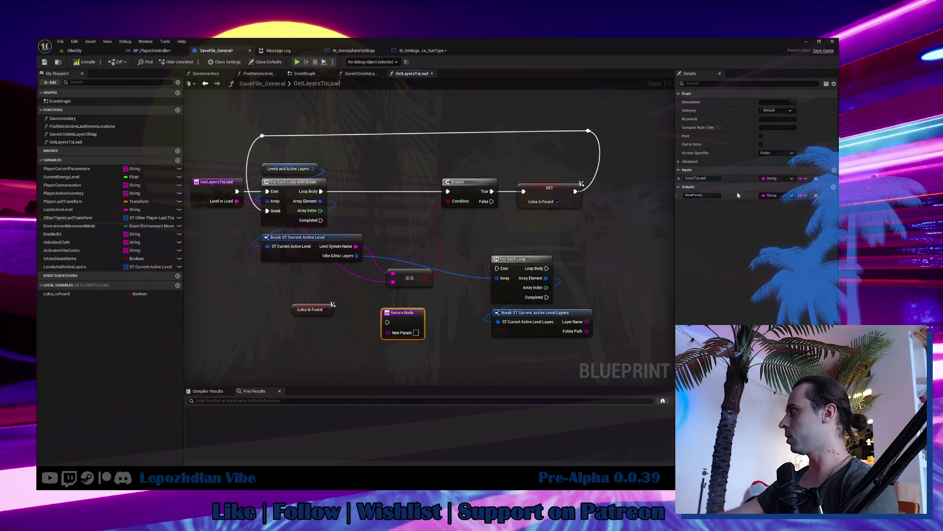
{"action": "left_click", "coordinate": [701, 195]}
{"action": "type", "text": "Result"}
{"action": "key", "text": "Return"}
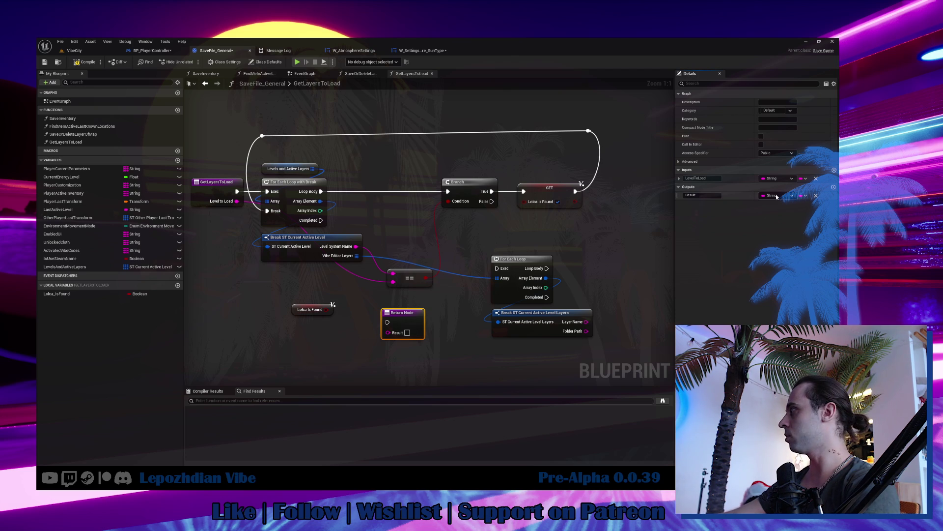
{"action": "left_click", "coordinate": [776, 196]}
{"action": "left_click", "coordinate": [754, 213]}
{"action": "mouse_move", "coordinate": [392, 336]}
{"action": "left_mouse_down"}
{"action": "mouse_move", "coordinate": [320, 310]}
{"action": "mouse_move", "coordinate": [416, 302]}
{"action": "mouse_move", "coordinate": [410, 325]}
{"action": "left_mouse_up"}
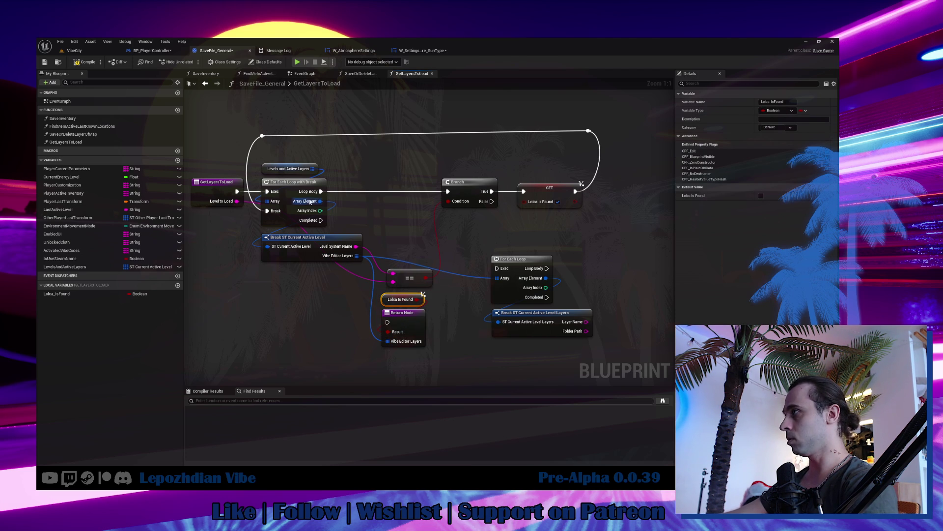
Fire the Return Node on loop Completed and delete the inner For Each Loop and break nodes.
{"action": "mouse_move", "coordinate": [321, 220]}
{"action": "left_mouse_down"}
{"action": "mouse_move", "coordinate": [388, 288]}
{"action": "mouse_move", "coordinate": [391, 322]}
{"action": "mouse_move", "coordinate": [406, 318]}
{"action": "left_mouse_up"}
{"action": "left_click", "coordinate": [402, 312], "text": "ctrl"}
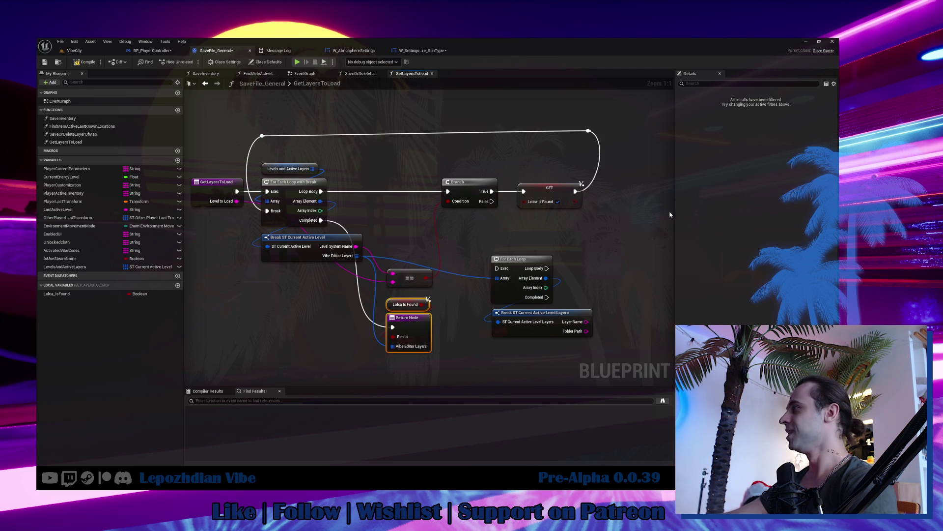
{"action": "left_click", "coordinate": [514, 259]}
{"action": "left_click", "coordinate": [521, 313], "text": "ctrl"}
{"action": "key", "text": "Delete"}
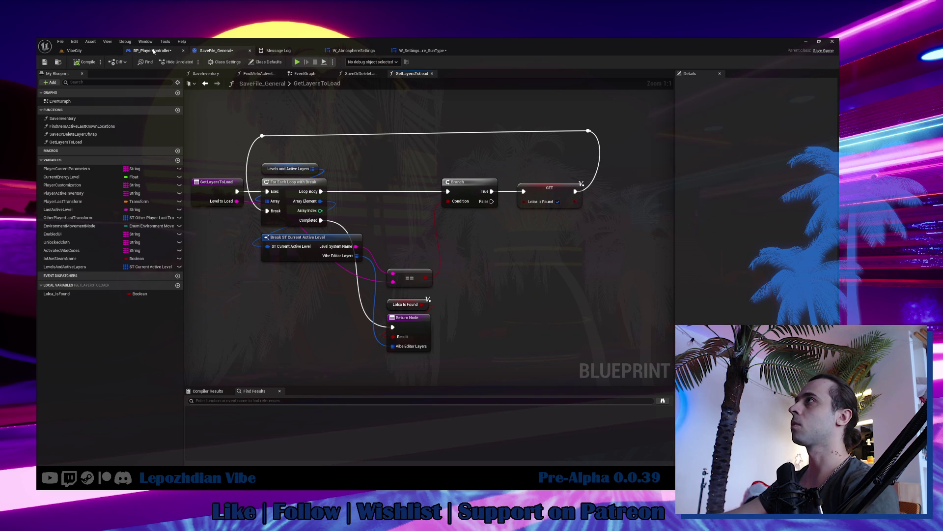
In BP_PlayerController, add a Get Layers to Load call from the save file cast.
{"action": "left_click", "coordinate": [154, 52]}
{"action": "left_click_drag", "start_coordinate": [486, 165], "coordinate": [525, 158]}
{"action": "type", "text": "get layers"}
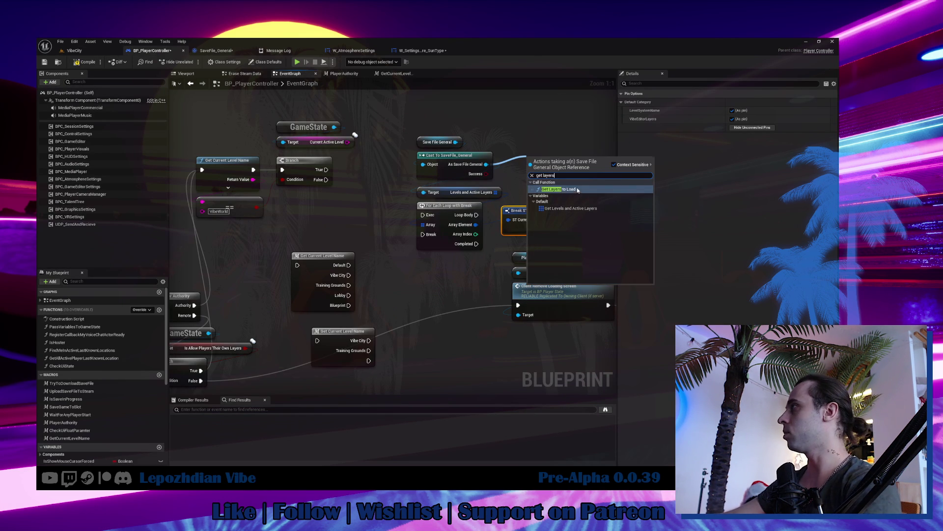
{"action": "key", "text": "Return"}
Delete the old Levels loop and break nodes and feed Current Active Level into Level to Load.
{"action": "left_click_drag", "start_coordinate": [412, 193], "coordinate": [506, 232]}
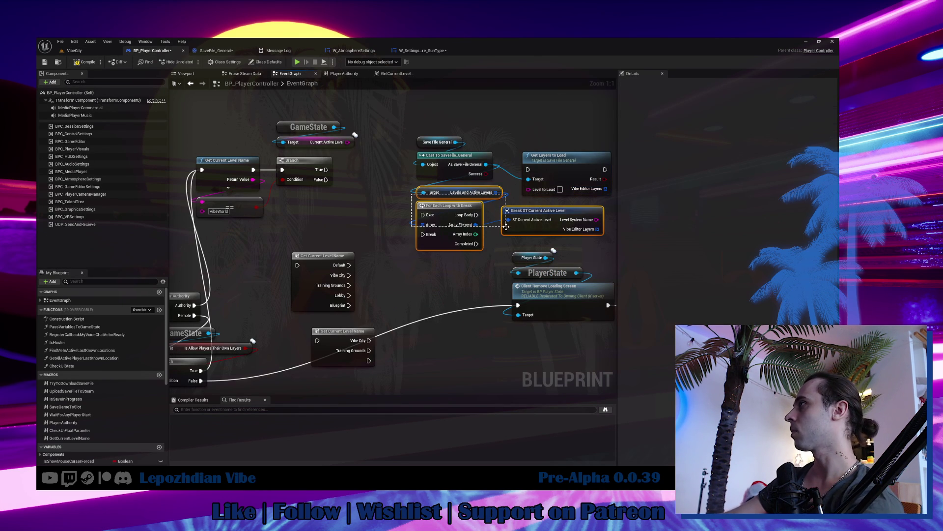
{"action": "key", "text": "Delete"}
{"action": "left_click_drag", "start_coordinate": [412, 135], "coordinate": [496, 179]}
{"action": "left_click_drag", "start_coordinate": [458, 167], "coordinate": [562, 133]}
{"action": "mouse_move", "coordinate": [322, 179]}
{"action": "left_mouse_down"}
{"action": "mouse_move", "coordinate": [345, 208]}
{"action": "mouse_move", "coordinate": [513, 205]}
{"action": "mouse_move", "coordinate": [350, 198]}
{"action": "mouse_move", "coordinate": [553, 198]}
{"action": "mouse_move", "coordinate": [373, 170]}
{"action": "left_mouse_up"}
{"action": "left_click_drag", "start_coordinate": [585, 268], "coordinate": [464, 138]}
{"action": "left_click_drag", "start_coordinate": [535, 232], "coordinate": [385, 230]}
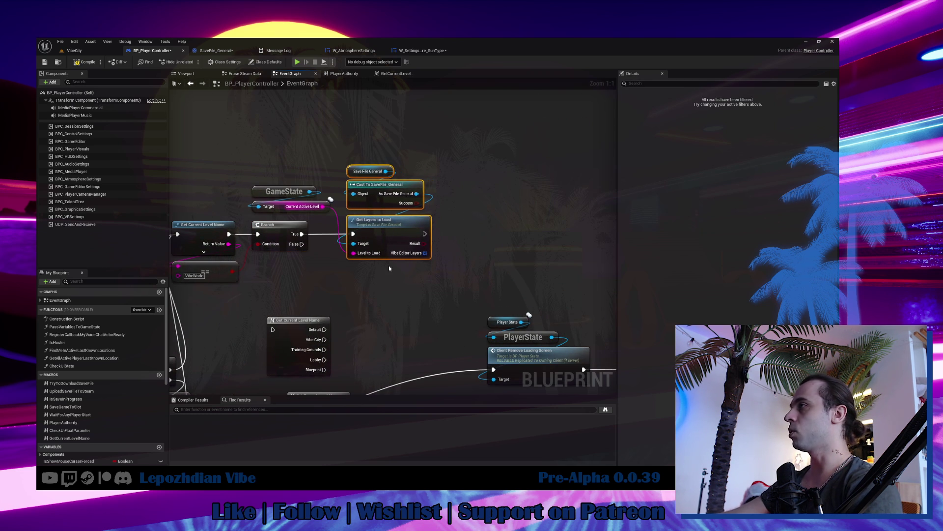
{"action": "left_click_drag", "start_coordinate": [305, 278], "coordinate": [418, 331]}
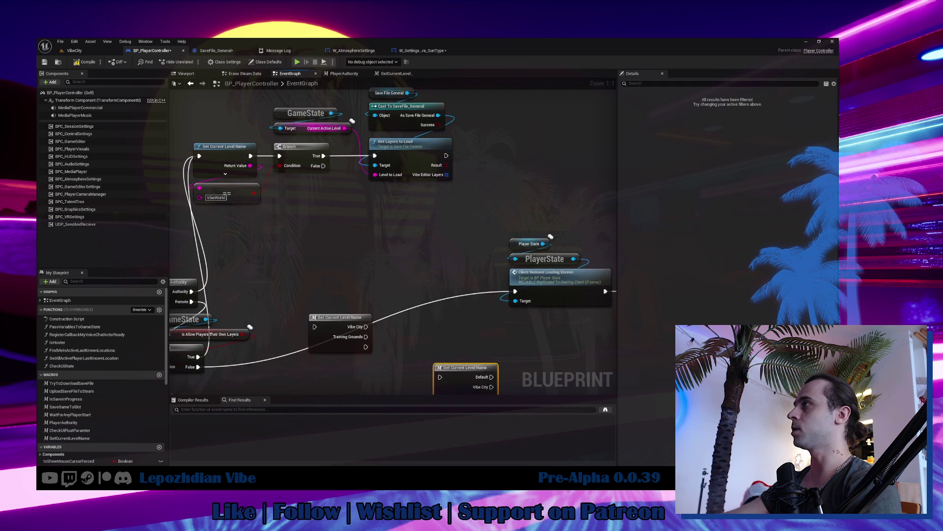
{"action": "left_click_drag", "start_coordinate": [430, 299], "coordinate": [439, 243]}
Duplicate Get Layers to Load for the Branch False path and delete the unused Get Current Level Name.
{"action": "left_click", "coordinate": [433, 189]}
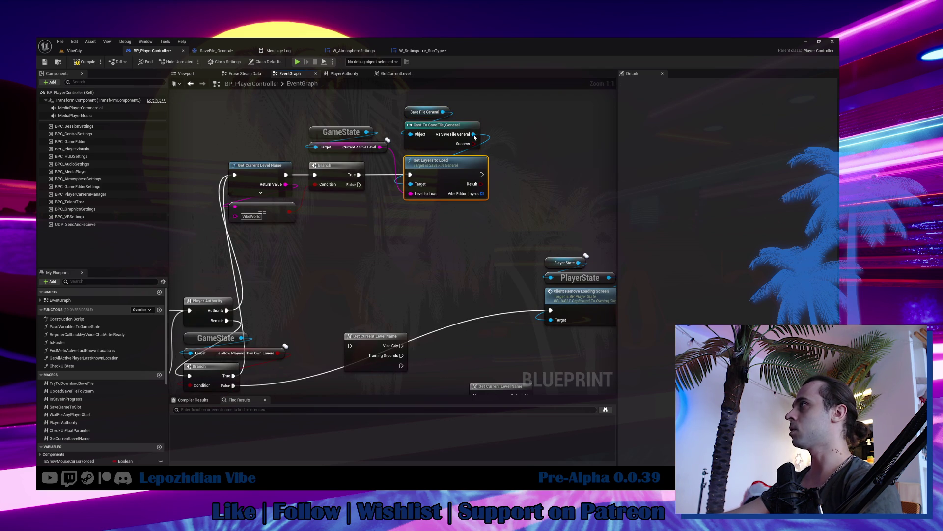
{"action": "key", "text": "ctrl+c"}
{"action": "key", "text": "ctrl+v"}
{"action": "left_click_drag", "start_coordinate": [526, 157], "coordinate": [460, 223]}
{"action": "left_click_drag", "start_coordinate": [285, 185], "coordinate": [410, 243]}
{"action": "left_click_drag", "start_coordinate": [359, 185], "coordinate": [412, 225]}
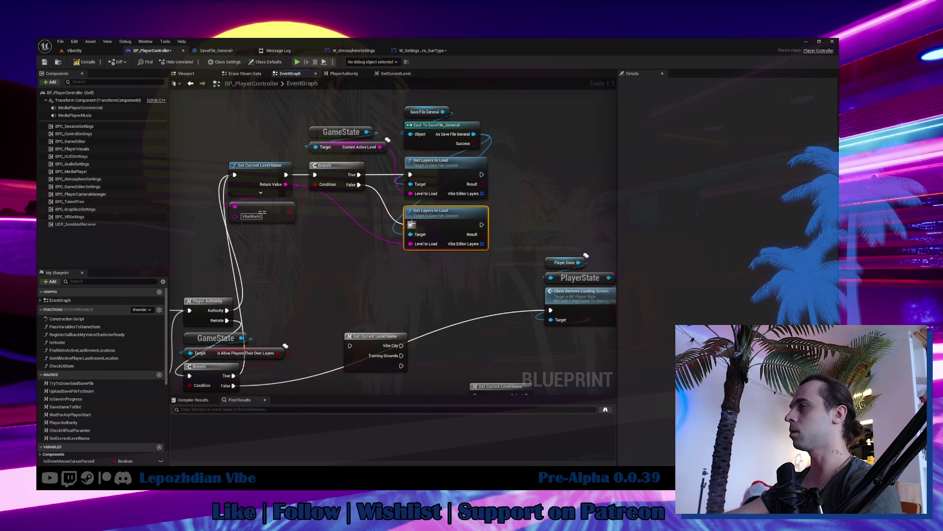
{"action": "mouse_move", "coordinate": [383, 282]}
{"action": "left_mouse_down"}
{"action": "mouse_move", "coordinate": [313, 260]}
{"action": "mouse_move", "coordinate": [284, 201]}
{"action": "left_mouse_up"}
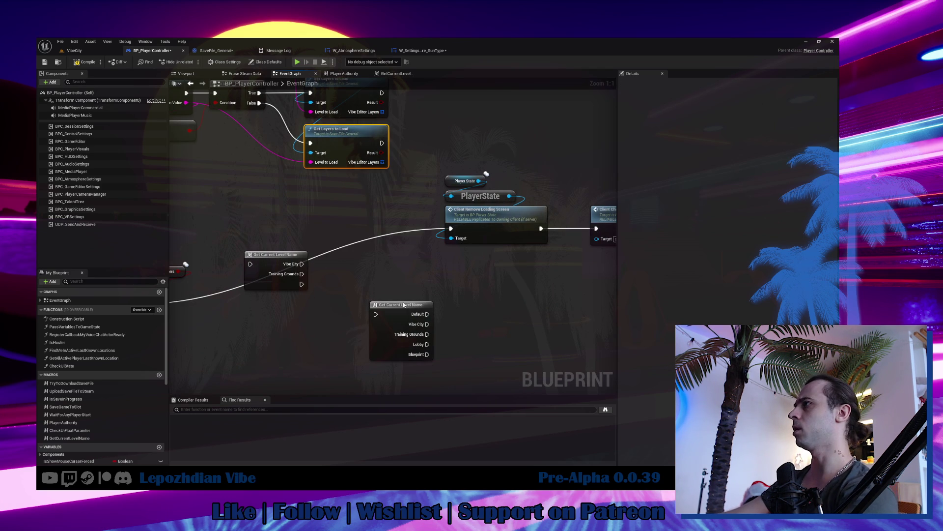
{"action": "left_click", "coordinate": [401, 305]}
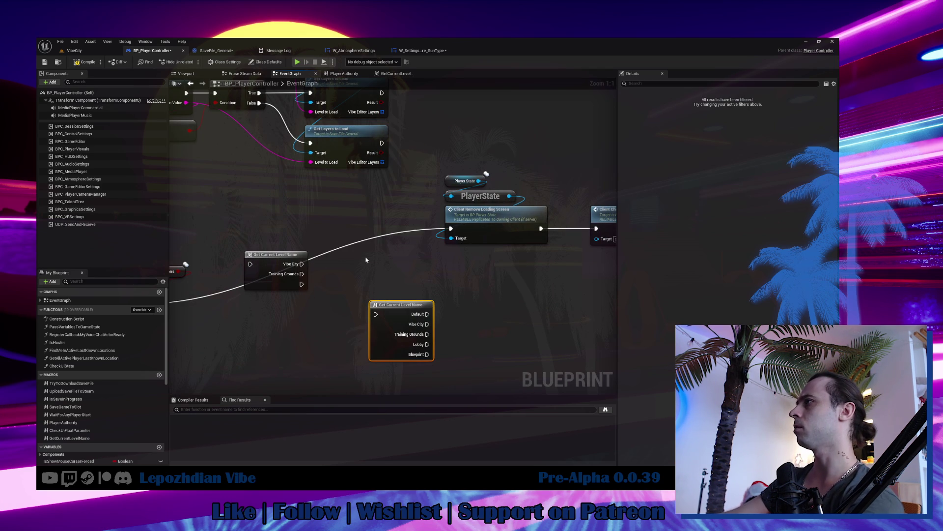
{"action": "key", "text": "Delete"}
{"action": "left_click", "coordinate": [285, 289]}
{"action": "left_click_drag", "start_coordinate": [310, 322], "coordinate": [490, 296]}
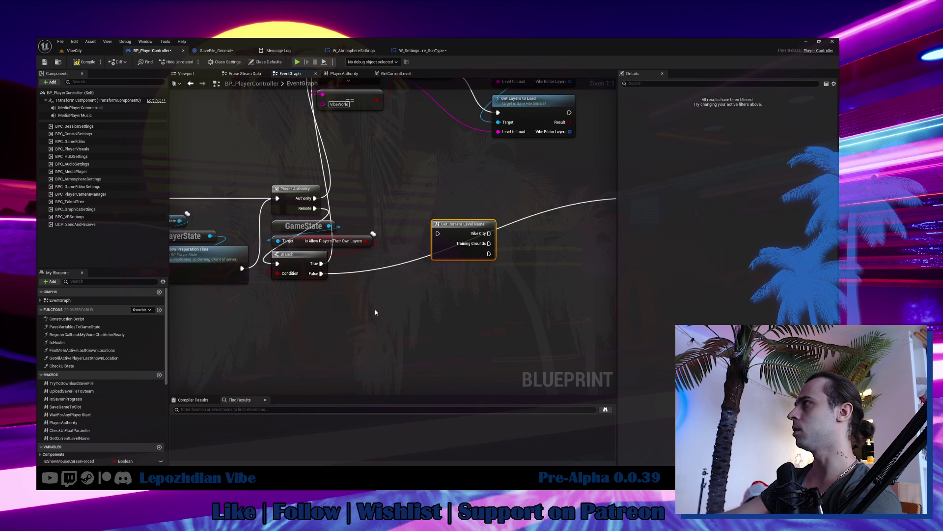
Add a Branch after each Get Layers to Load call, using its Result as the condition.
{"action": "right_click", "coordinate": [357, 325]}
{"action": "mouse_move", "coordinate": [428, 175]}
{"action": "left_mouse_down"}
{"action": "mouse_move", "coordinate": [309, 280]}
{"action": "mouse_move", "coordinate": [481, 166]}
{"action": "left_mouse_up"}
{"action": "left_click", "coordinate": [437, 192]}
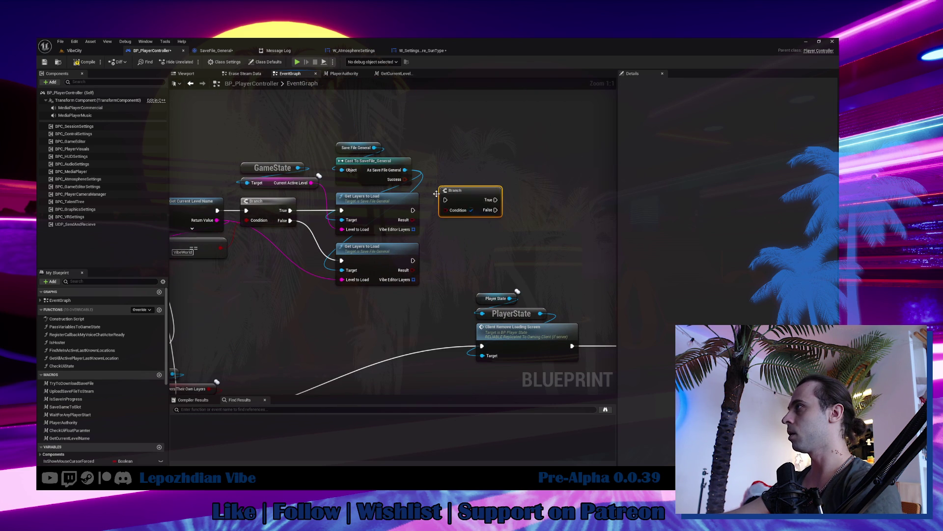
{"action": "left_click_drag", "start_coordinate": [437, 194], "coordinate": [432, 204]}
{"action": "left_click_drag", "start_coordinate": [505, 237], "coordinate": [417, 178]}
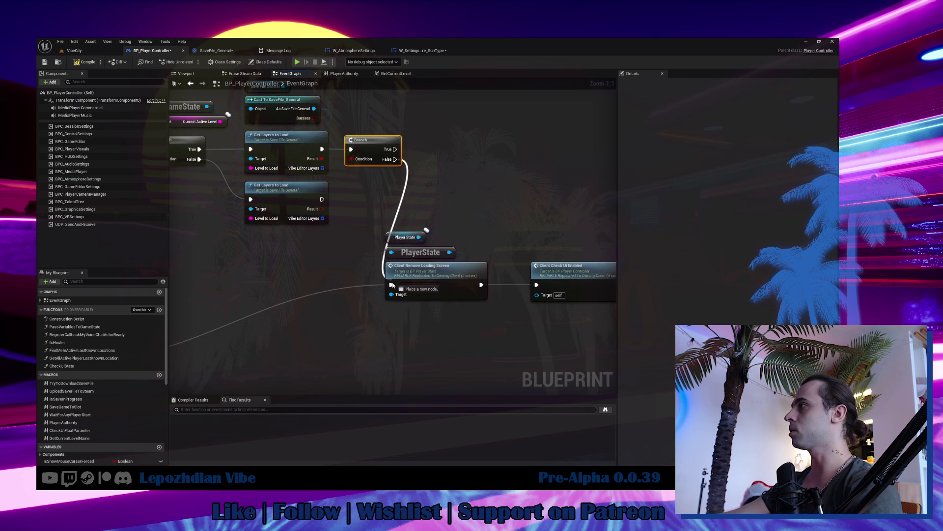
{"action": "scroll", "coordinate": [313, 197], "scroll_direction": "down", "scroll_amount": 8}
{"action": "left_click_drag", "start_coordinate": [295, 195], "coordinate": [570, 344]}
{"action": "scroll", "coordinate": [492, 200], "scroll_direction": "up", "scroll_amount": 4}
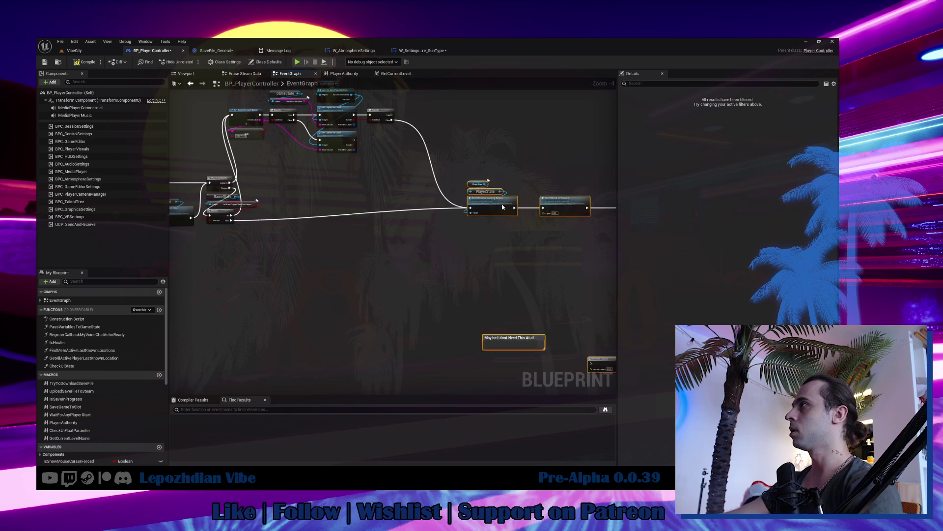
{"action": "scroll", "coordinate": [378, 147], "scroll_direction": "up", "scroll_amount": 4}
{"action": "left_click", "coordinate": [363, 181]}
{"action": "mouse_move", "coordinate": [323, 191]}
{"action": "left_mouse_down"}
{"action": "mouse_move", "coordinate": [366, 201]}
{"action": "mouse_move", "coordinate": [359, 189]}
{"action": "mouse_move", "coordinate": [374, 179]}
{"action": "mouse_move", "coordinate": [590, 335]}
{"action": "left_mouse_up"}
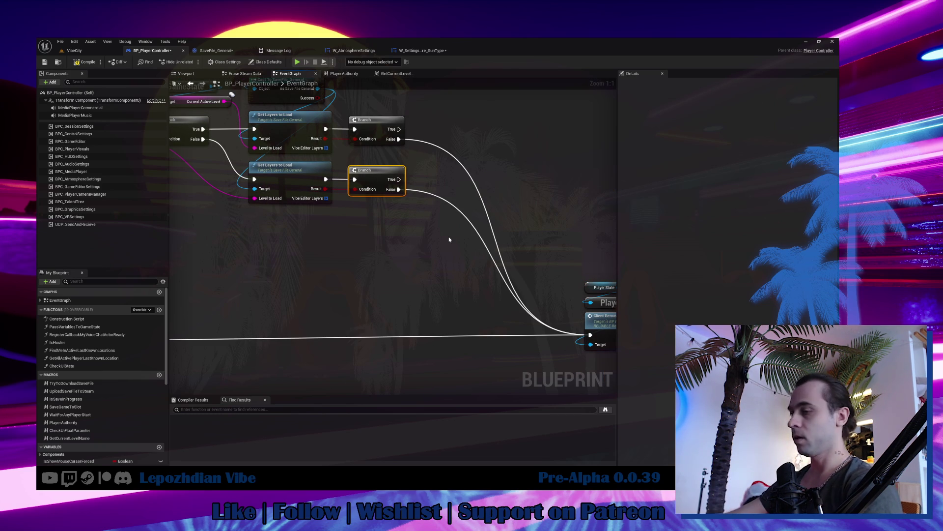
Add For Each Loops over each Vibe Editor Layers array, run from the matching Branch True.
{"action": "left_click", "coordinate": [393, 237]}
{"action": "left_click", "coordinate": [401, 225]}
{"action": "mouse_move", "coordinate": [326, 198]}
{"action": "left_mouse_down"}
{"action": "mouse_move", "coordinate": [418, 212]}
{"action": "mouse_move", "coordinate": [413, 250]}
{"action": "left_mouse_up"}
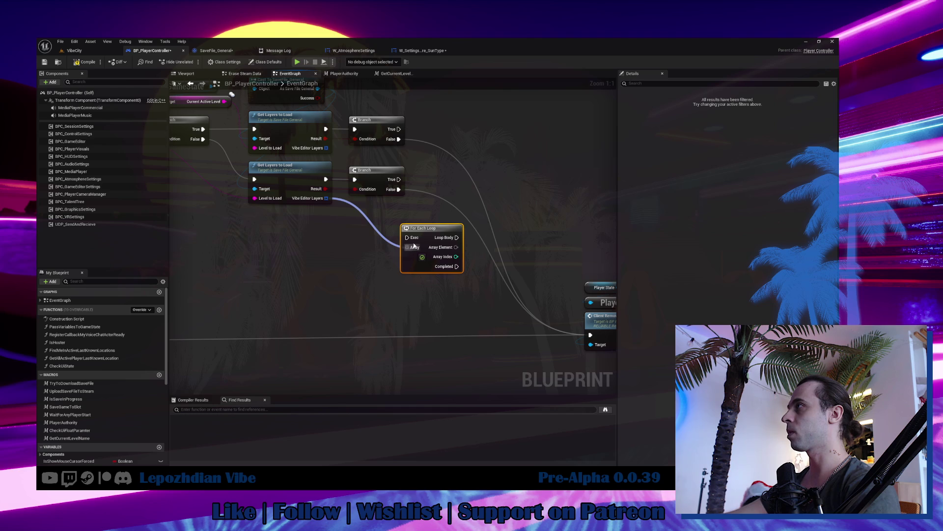
{"action": "left_click_drag", "start_coordinate": [398, 179], "coordinate": [407, 237]}
{"action": "key", "text": "ctrl+w"}
{"action": "mouse_move", "coordinate": [301, 256]}
{"action": "left_mouse_down"}
{"action": "mouse_move", "coordinate": [487, 218]}
{"action": "mouse_move", "coordinate": [438, 213]}
{"action": "left_mouse_up"}
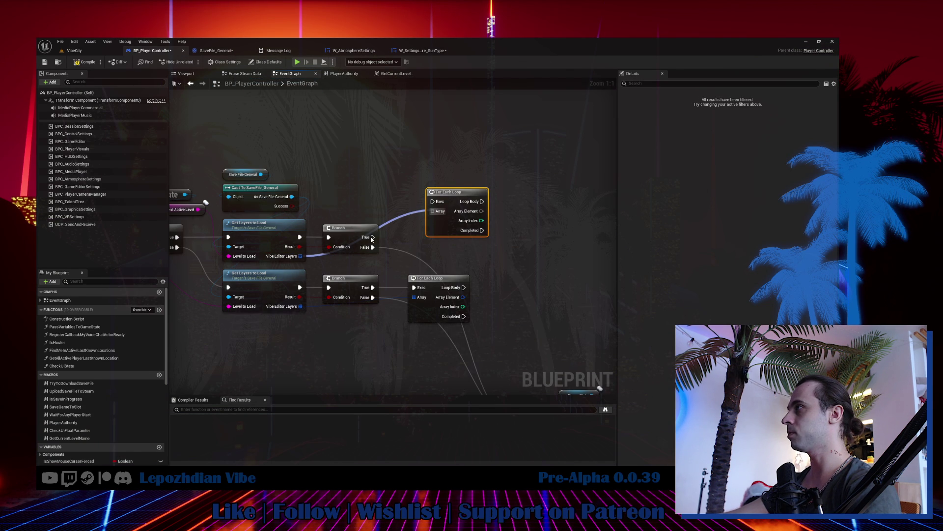
{"action": "mouse_move", "coordinate": [371, 237]}
{"action": "left_mouse_down"}
{"action": "mouse_move", "coordinate": [437, 210]}
{"action": "mouse_move", "coordinate": [432, 202]}
{"action": "left_mouse_up"}
{"action": "left_click_drag", "start_coordinate": [448, 192], "coordinate": [429, 193]}
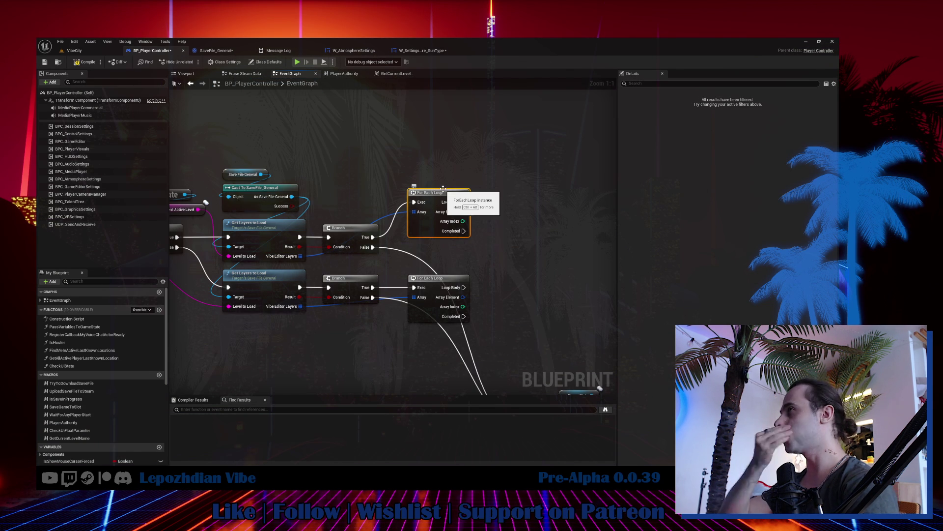
From the VibeCity level, search 'file open map' and open W_GameEditor_SaveOrLoadFile_OpenMap.
{"action": "left_click", "coordinate": [79, 51]}
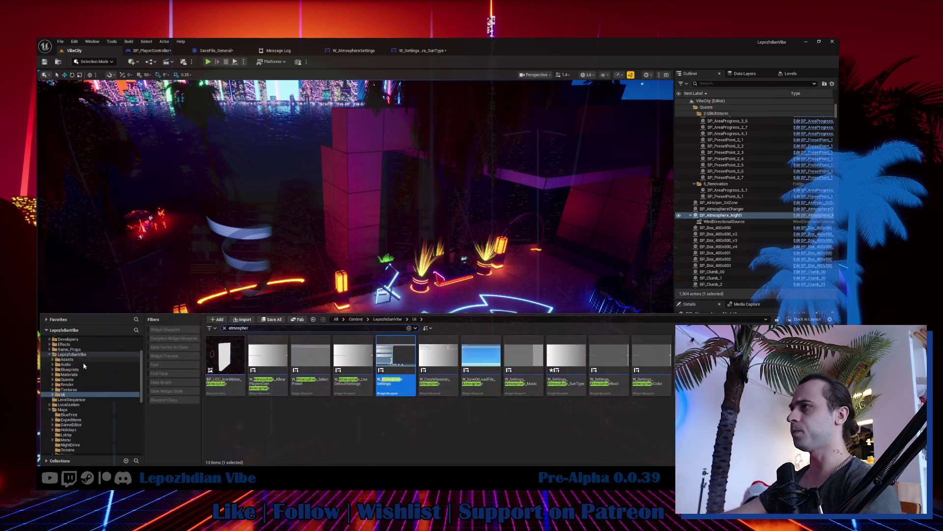
{"action": "double_click", "coordinate": [255, 326]}
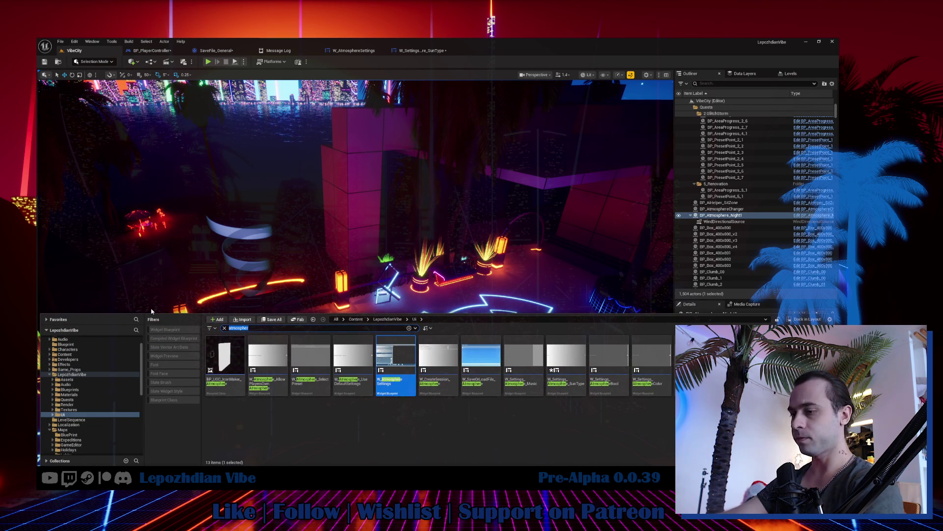
{"action": "type", "text": "file open ma"}
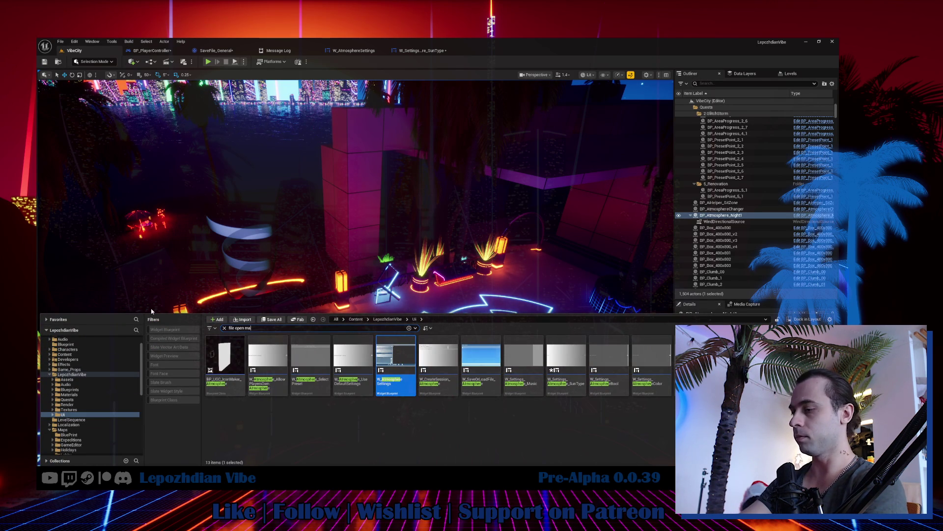
{"action": "type", "text": "p"}
{"action": "key", "text": "Down"}
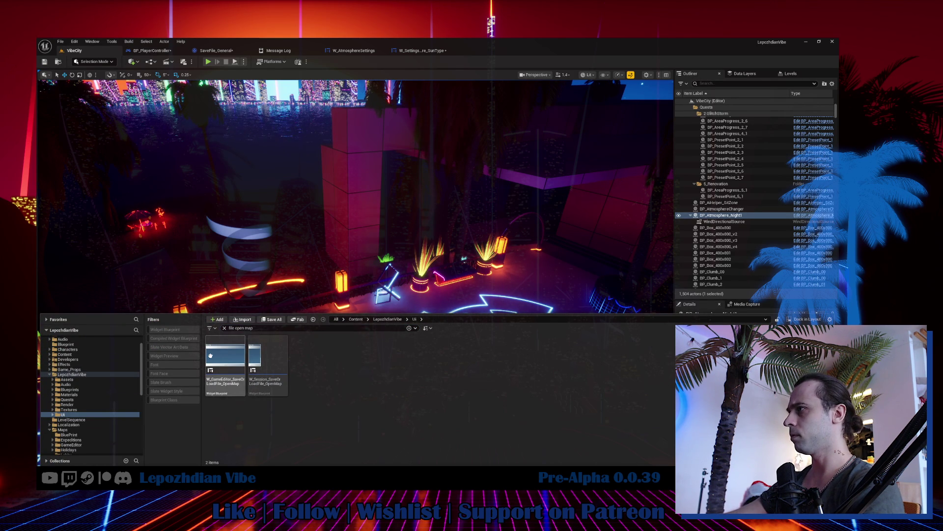
{"action": "key", "text": "Return"}
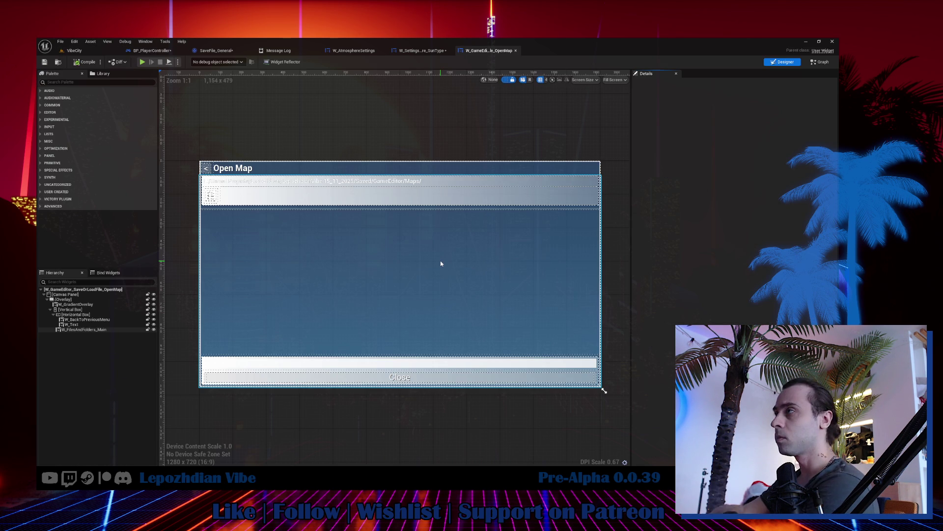
Review the Open Map widget's graph, then jump into BP_PlayerState's Server_SetPlayerGameEditorLevel event.
{"action": "left_click", "coordinate": [819, 63]}
{"action": "mouse_move", "coordinate": [476, 298]}
{"action": "left_mouse_down"}
{"action": "mouse_move", "coordinate": [464, 330]}
{"action": "mouse_move", "coordinate": [472, 227]}
{"action": "mouse_move", "coordinate": [526, 332]}
{"action": "left_mouse_up"}
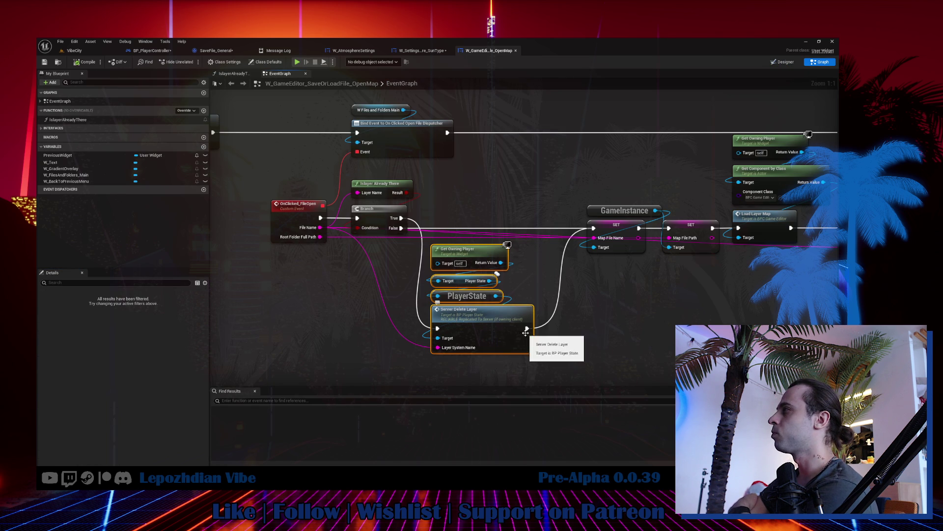
{"action": "mouse_move", "coordinate": [616, 188]}
{"action": "left_mouse_down"}
{"action": "mouse_move", "coordinate": [405, 172]}
{"action": "mouse_move", "coordinate": [472, 252]}
{"action": "left_mouse_up"}
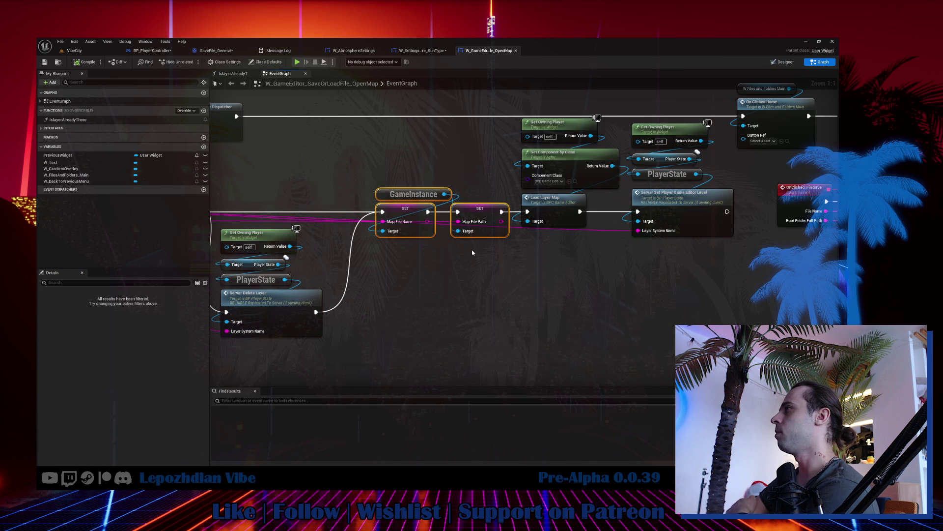
{"action": "double_click", "coordinate": [674, 193]}
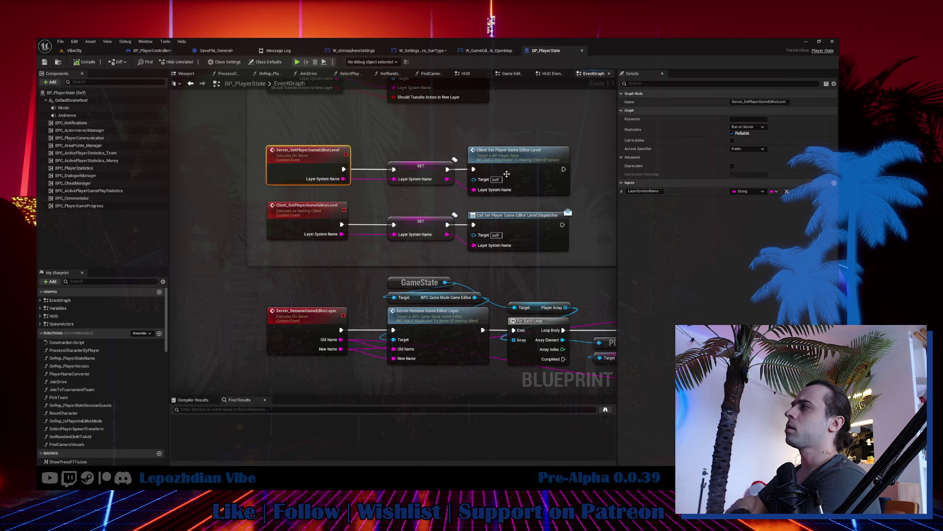
Back in the W_GameEditor_SaveOrLoadFile_OpenMap graph, select its Load Layer Map node.
{"action": "left_click", "coordinate": [440, 53]}
{"action": "left_click", "coordinate": [486, 51]}
{"action": "left_click_drag", "start_coordinate": [407, 119], "coordinate": [591, 287]}
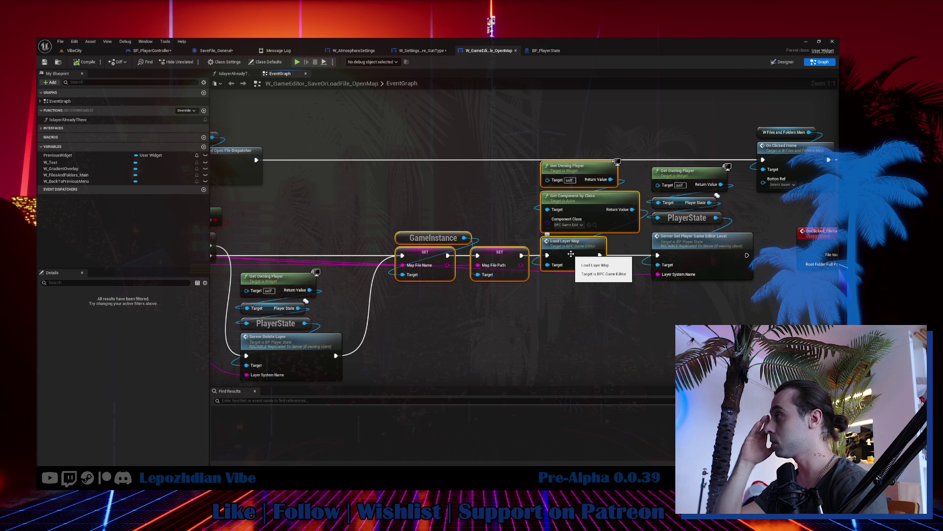
{"action": "left_click", "coordinate": [570, 254]}
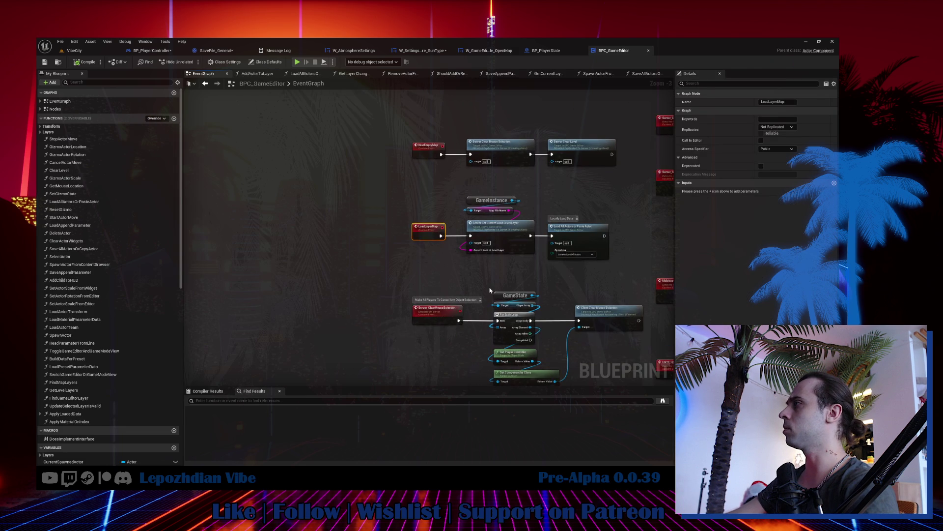
Inspect the Server_SetCurrentLoadLevelLayer events, then add and remove a Break ST Current Active Level Layers node.
{"action": "scroll", "coordinate": [590, 231], "scroll_direction": "up", "scroll_amount": 4}
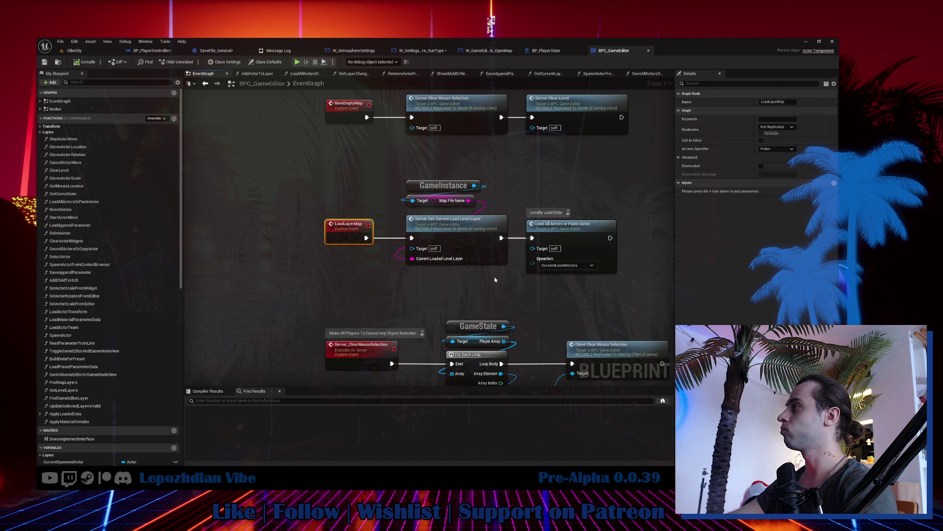
{"action": "left_click_drag", "start_coordinate": [494, 276], "coordinate": [385, 277]}
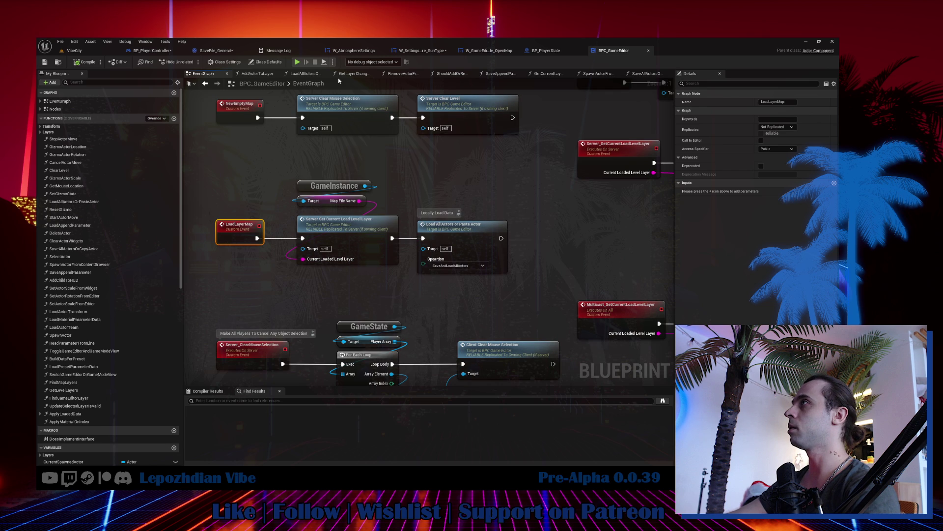
{"action": "left_click", "coordinate": [167, 51]}
{"action": "mouse_move", "coordinate": [463, 211]}
{"action": "left_mouse_down"}
{"action": "mouse_move", "coordinate": [498, 214]}
{"action": "mouse_move", "coordinate": [489, 212]}
{"action": "left_mouse_up"}
{"action": "scroll", "coordinate": [535, 295], "scroll_direction": "up", "scroll_amount": 5}
{"action": "left_click", "coordinate": [565, 259]}
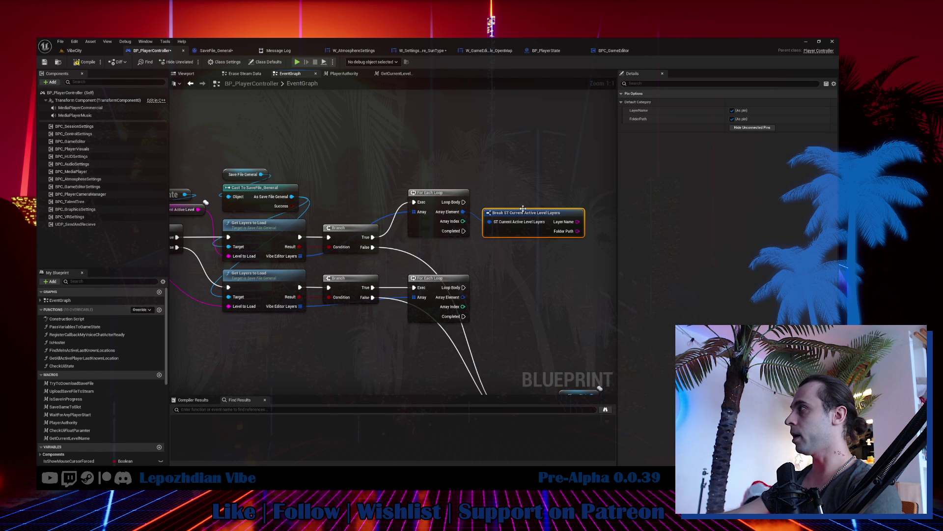
{"action": "key", "text": "Delete"}
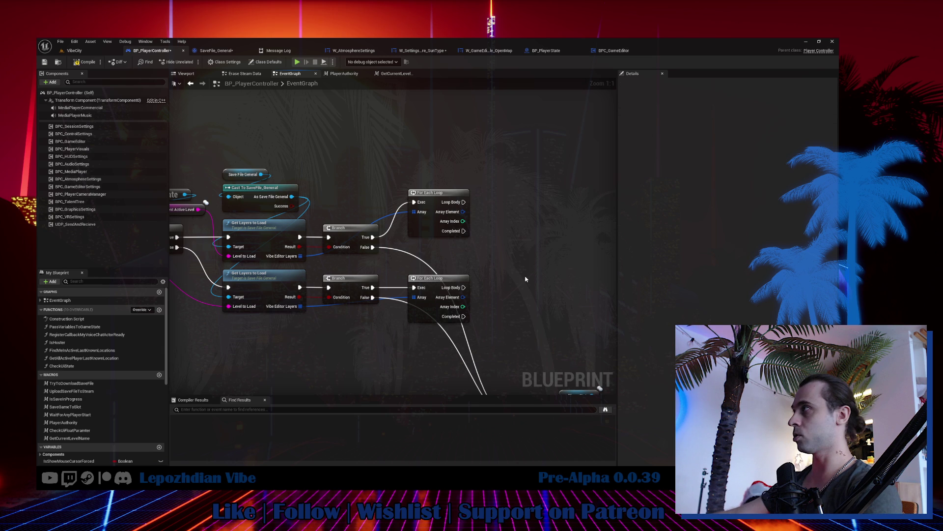
In BPC_GameEditor, locate and select the LoadLayerMap event.
{"action": "left_click", "coordinate": [605, 52]}
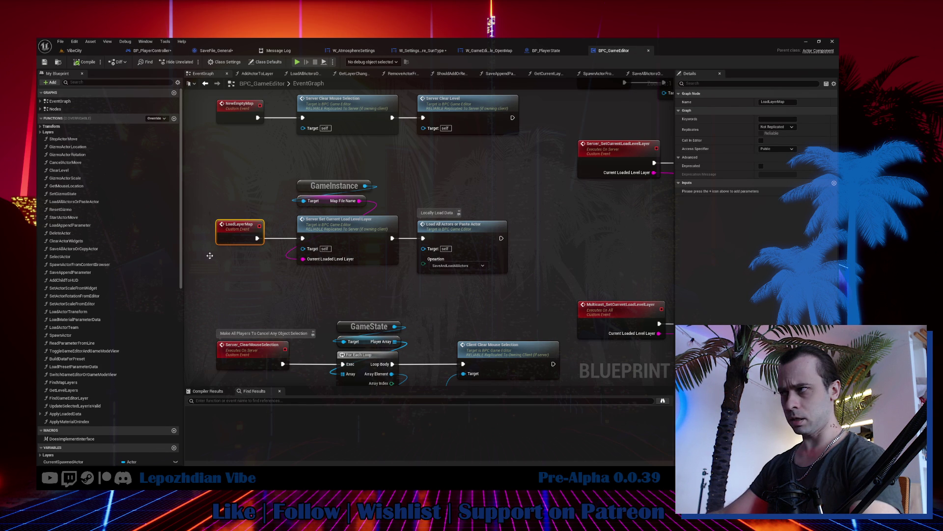
{"action": "scroll", "coordinate": [116, 404], "scroll_direction": "down", "scroll_amount": 5}
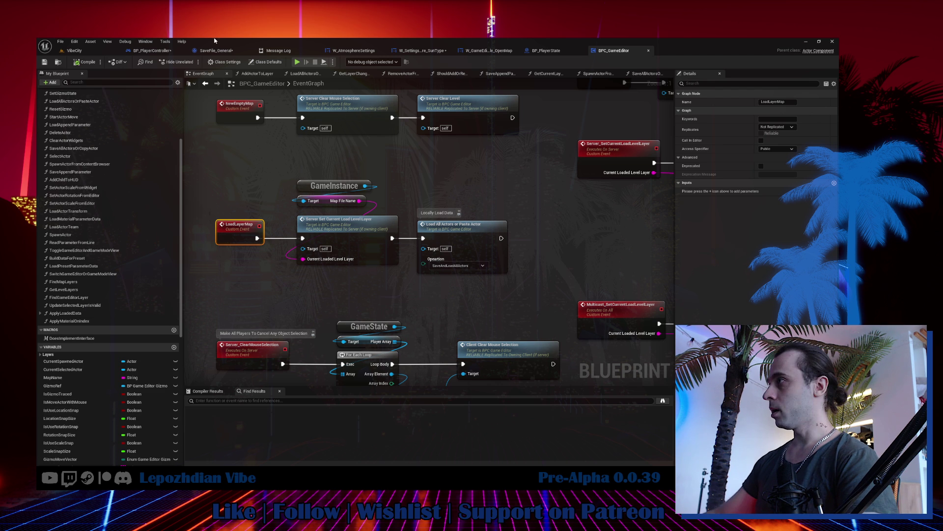
{"action": "left_click_drag", "start_coordinate": [513, 152], "coordinate": [288, 227]}
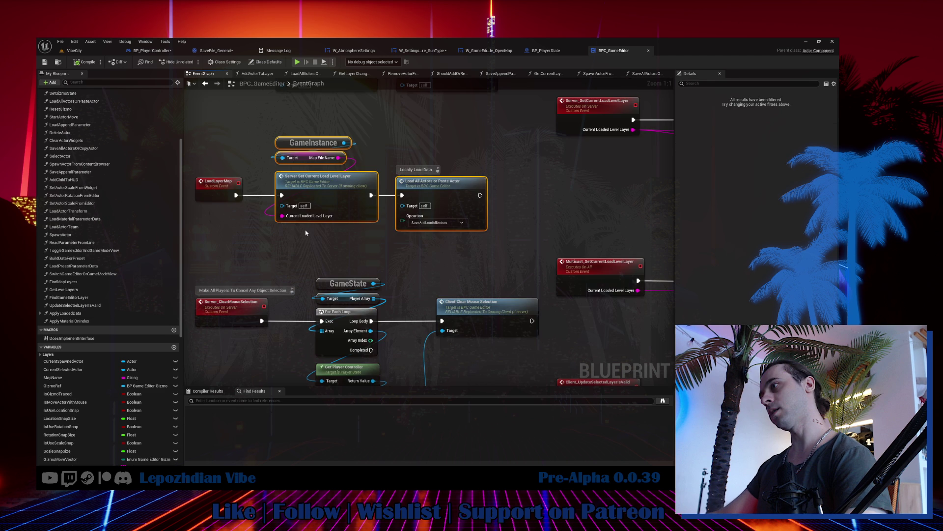
{"action": "left_click", "coordinate": [218, 182]}
{"action": "scroll", "coordinate": [108, 246], "scroll_direction": "down", "scroll_amount": 10}
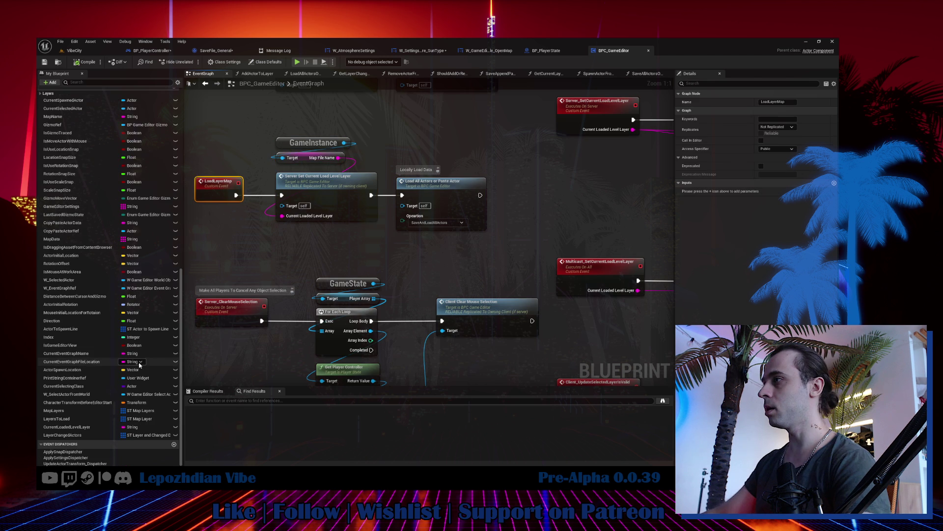
Create an event dispatcher named LayerLoadCompletedDispatcher.
{"action": "left_click", "coordinate": [174, 445]}
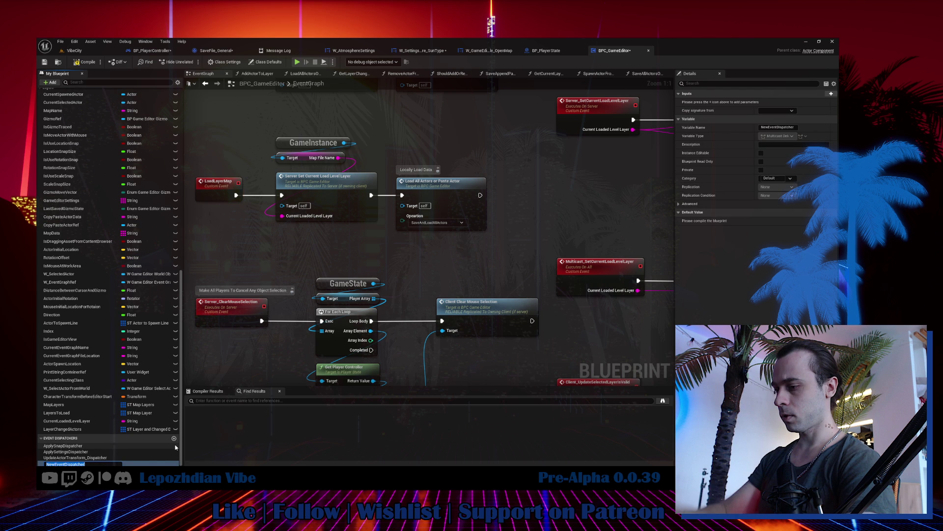
{"action": "type", "text": "LayerC"}
{"action": "key", "text": "BackSpace"}
{"action": "type", "text": "Load"}
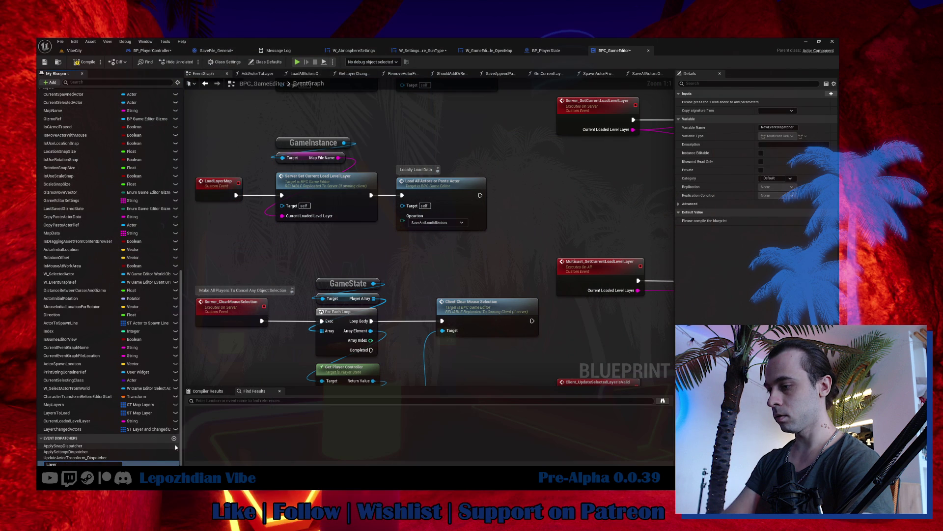
{"action": "type", "text": "Completed"}
{"action": "key", "text": "Return"}
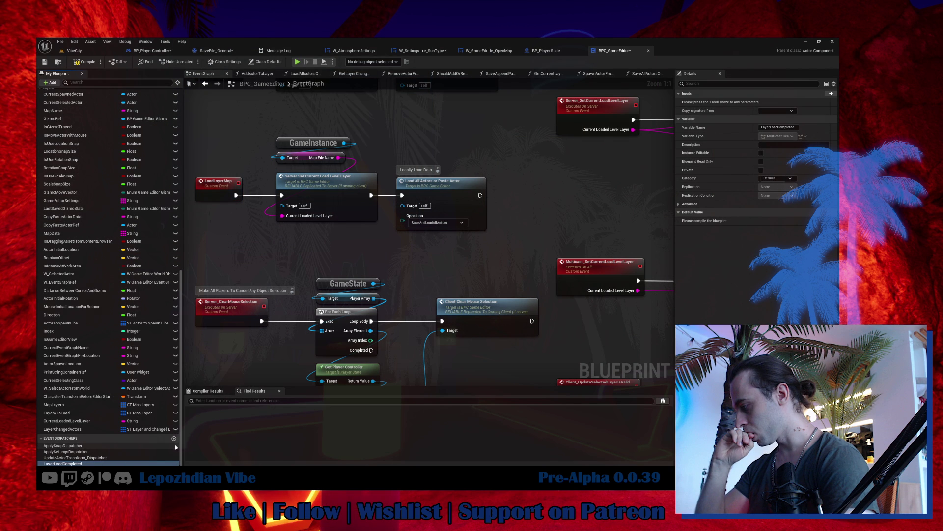
{"action": "key", "text": "F2"}
{"action": "key", "text": "End"}
{"action": "type", "text": "Dispatch"}
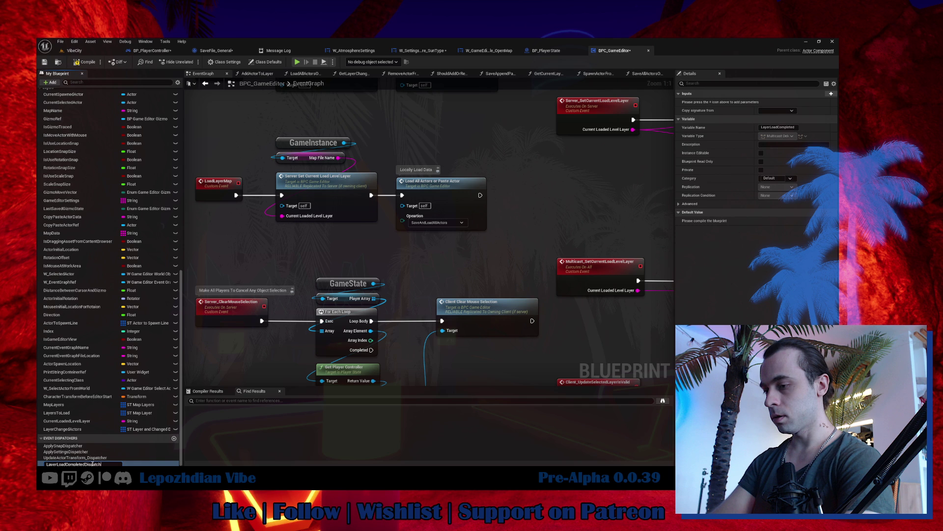
{"action": "type", "text": "er"}
{"action": "key", "text": "Return"}
Call LayerLoadCompletedDispatcher after Load All Actors and compile BPC_GameEditor.
{"action": "left_click_drag", "start_coordinate": [74, 463], "coordinate": [525, 194]}
{"action": "left_click", "coordinate": [517, 199]}
{"action": "left_click", "coordinate": [85, 62]}
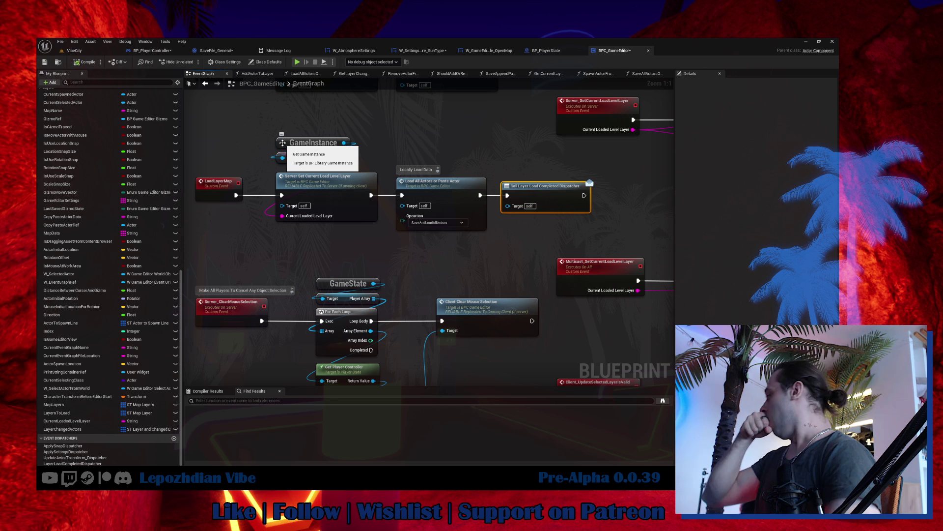
Promote the upper Vibe Editor Layers output to a new variable named VibeEditorLayersToLoad.
{"action": "left_click", "coordinate": [152, 51]}
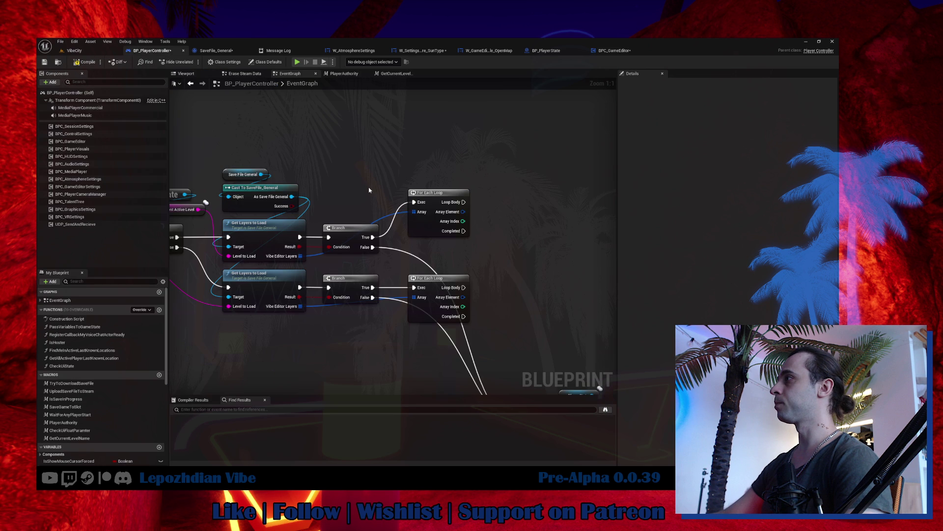
{"action": "mouse_move", "coordinate": [449, 157]}
{"action": "left_mouse_down"}
{"action": "mouse_move", "coordinate": [454, 300]}
{"action": "mouse_move", "coordinate": [507, 240]}
{"action": "left_mouse_up"}
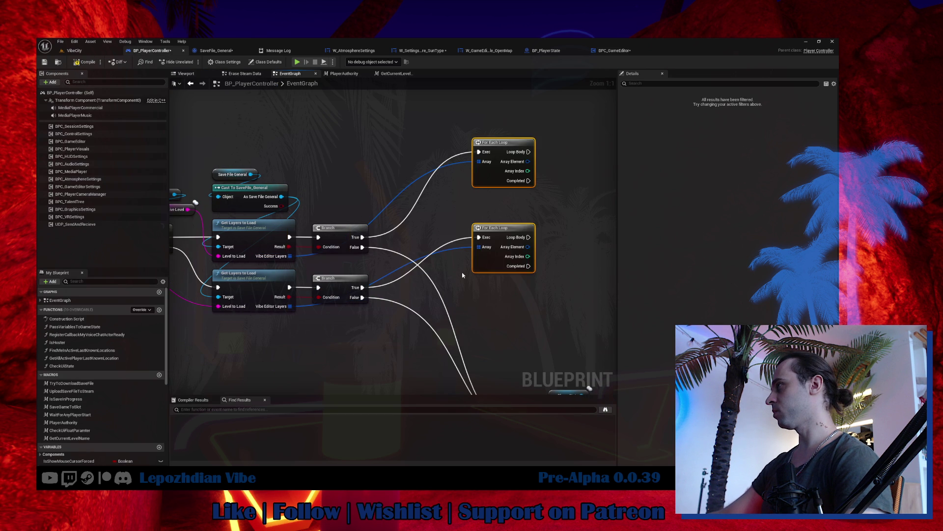
{"action": "left_click_drag", "start_coordinate": [463, 275], "coordinate": [503, 306]}
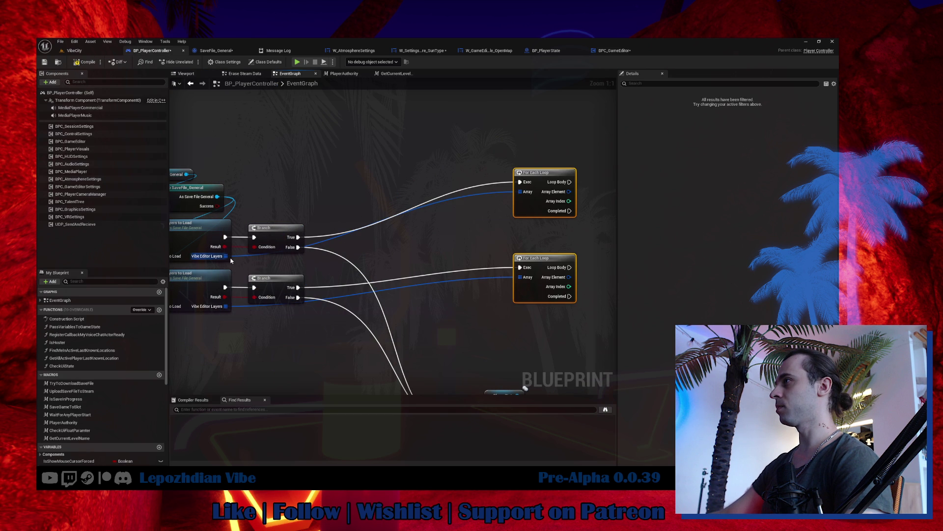
{"action": "left_click_drag", "start_coordinate": [225, 256], "coordinate": [391, 209]}
{"action": "left_click", "coordinate": [441, 252]}
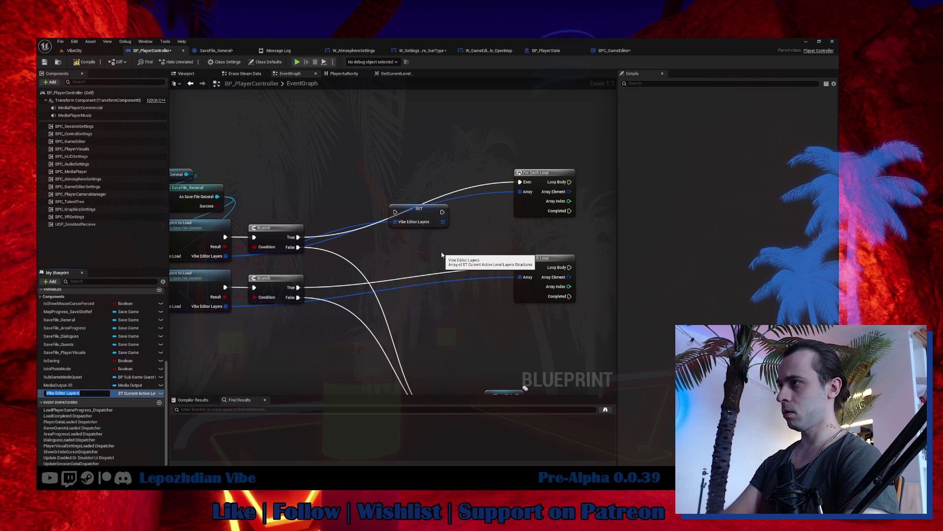
{"action": "key", "text": "Home"}
{"action": "key", "text": "Right"}
{"action": "key", "text": "Right"}
{"action": "key", "text": "Right"}
{"action": "key", "text": "Delete"}
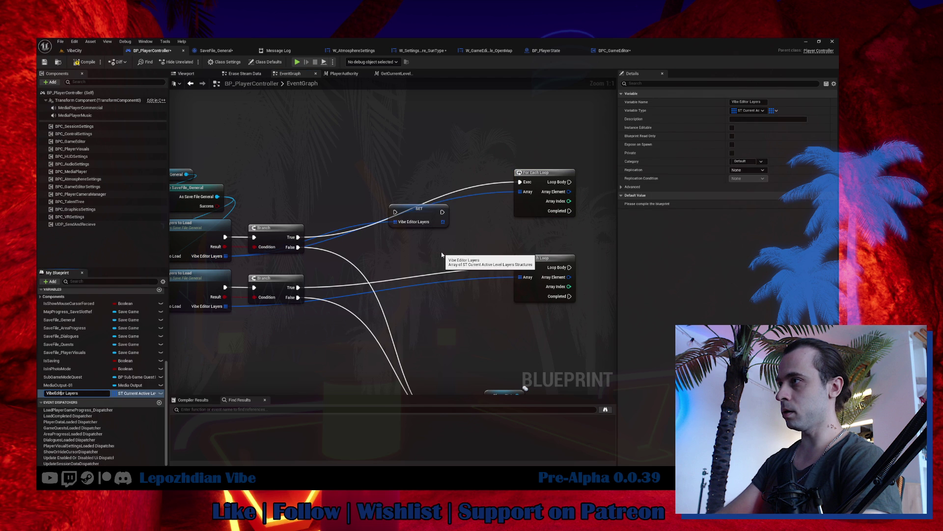
{"action": "key", "text": "Right"}
{"action": "key", "text": "Right"}
{"action": "key", "text": "Delete"}
{"action": "type", "text": "ToLoad"}
{"action": "key", "text": "Return"}
Set VibeEditorLayersToLoad from both the upper and lower Branch True outputs.
{"action": "left_click_drag", "start_coordinate": [298, 237], "coordinate": [395, 212]}
{"action": "key", "text": "q"}
{"action": "left_click_drag", "start_coordinate": [373, 324], "coordinate": [443, 230]}
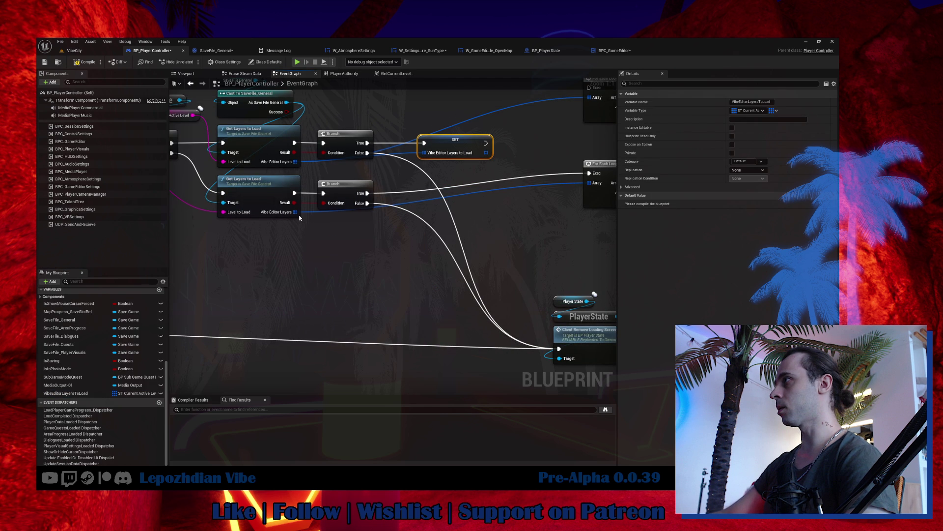
{"action": "key", "text": "ctrl+c"}
{"action": "key", "text": "ctrl+v"}
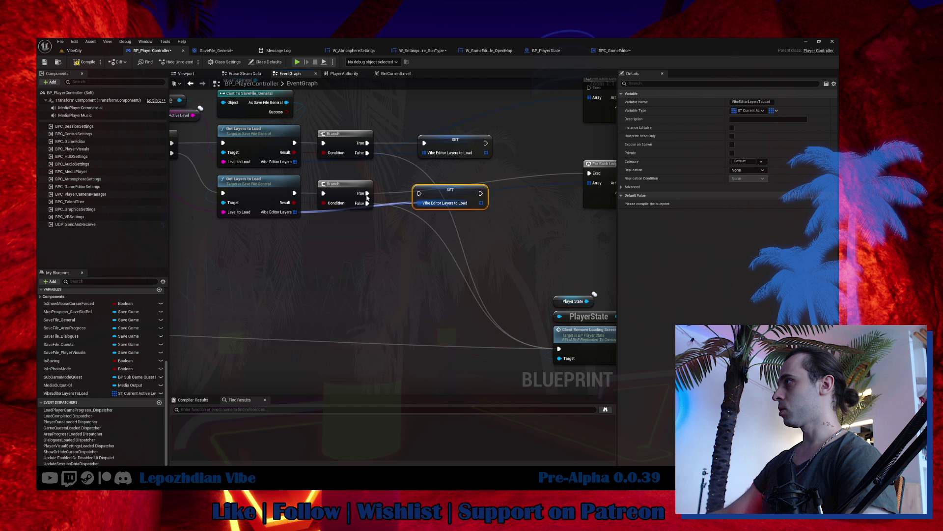
{"action": "left_click_drag", "start_coordinate": [367, 193], "coordinate": [443, 186]}
Add a VibeEditorLayersToLoad getter and delete both For Each Loop nodes.
{"action": "left_click_drag", "start_coordinate": [344, 245], "coordinate": [218, 302]}
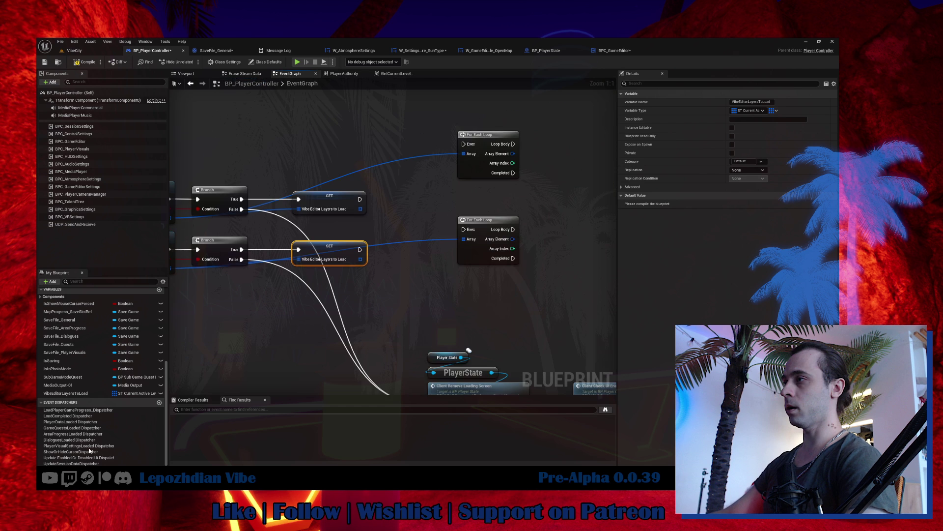
{"action": "left_click_drag", "start_coordinate": [65, 393], "coordinate": [383, 142]}
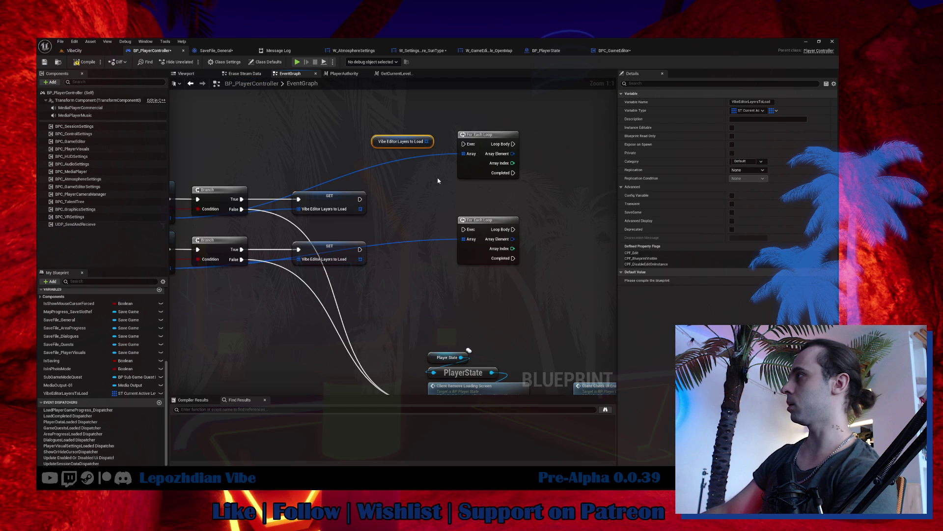
{"action": "left_click_drag", "start_coordinate": [445, 125], "coordinate": [528, 268]}
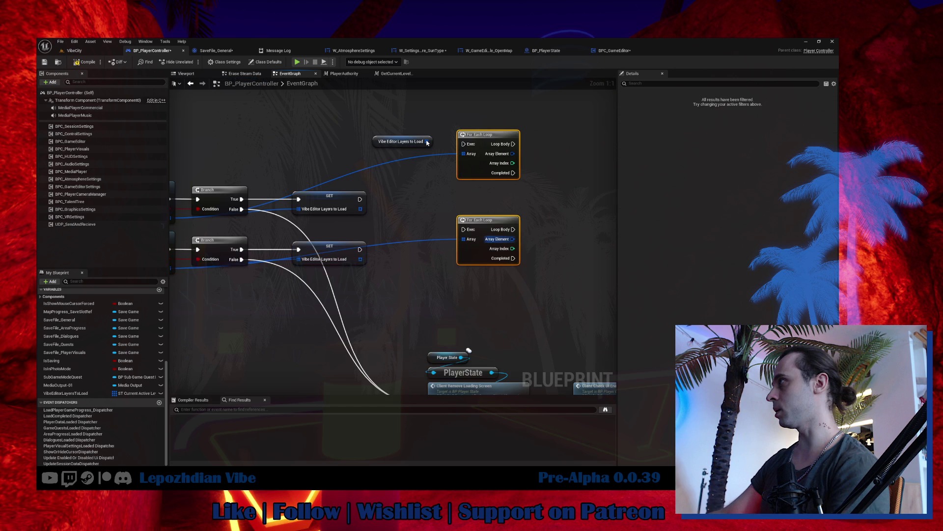
{"action": "key", "text": "Delete"}
{"action": "left_click_drag", "start_coordinate": [427, 141], "coordinate": [451, 171]}
Check VibeEditorLayersToLoad with Is Empty and wire a new Branch after the SET.
{"action": "type", "text": "is"}
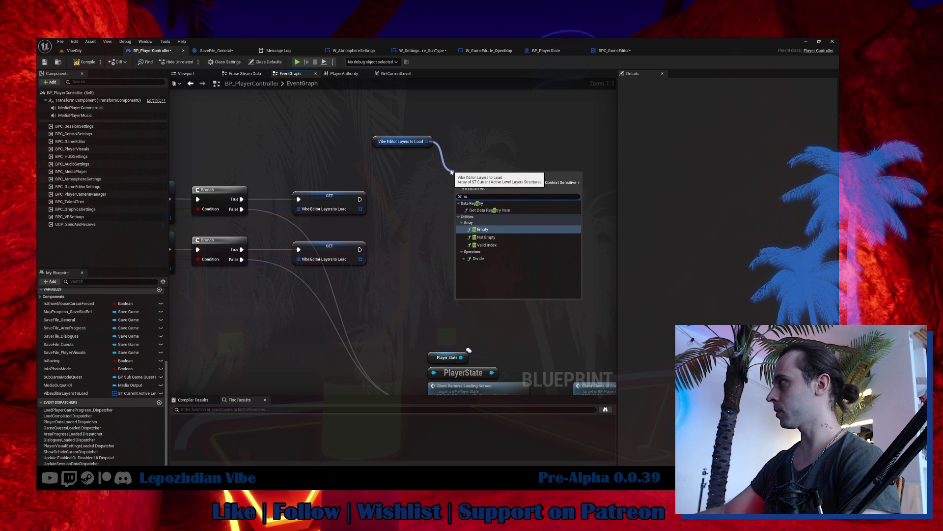
{"action": "key", "text": "Return"}
{"action": "left_click_drag", "start_coordinate": [410, 177], "coordinate": [405, 206]}
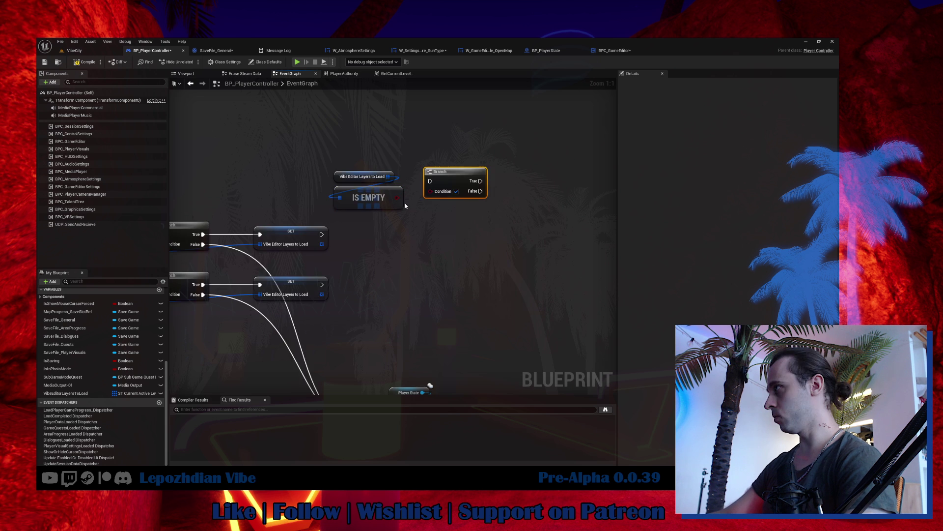
{"action": "left_click_drag", "start_coordinate": [448, 171], "coordinate": [340, 230]}
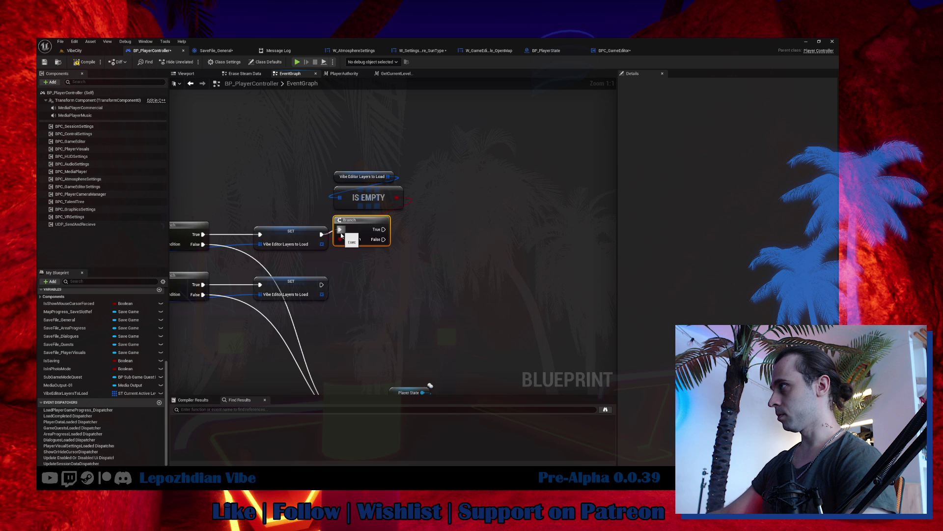
{"action": "left_click_drag", "start_coordinate": [383, 229], "coordinate": [396, 357]}
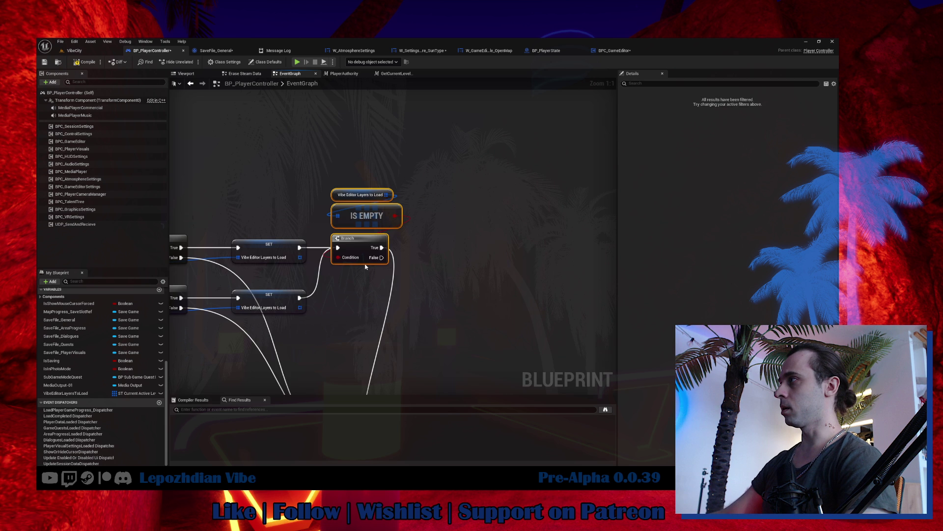
Add an Is Valid Index node on the VibeEditorLayersToLoad getter.
{"action": "left_click_drag", "start_coordinate": [365, 266], "coordinate": [373, 245]}
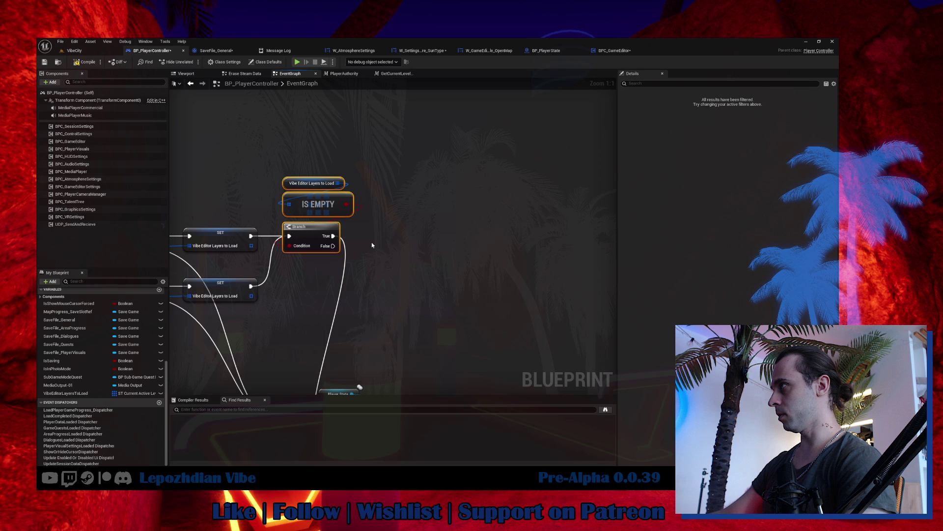
{"action": "left_click_drag", "start_coordinate": [338, 183], "coordinate": [452, 212]}
{"action": "type", "text": "is val"}
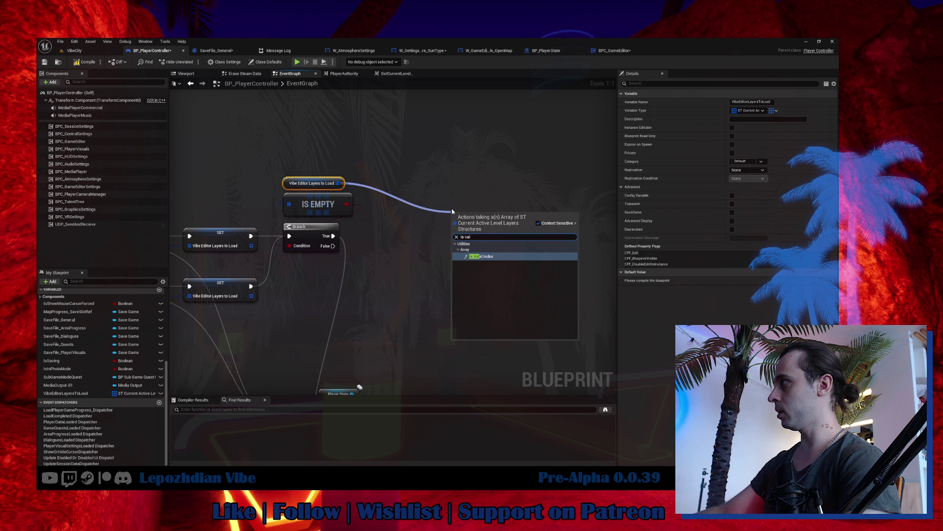
{"action": "left_click", "coordinate": [486, 256]}
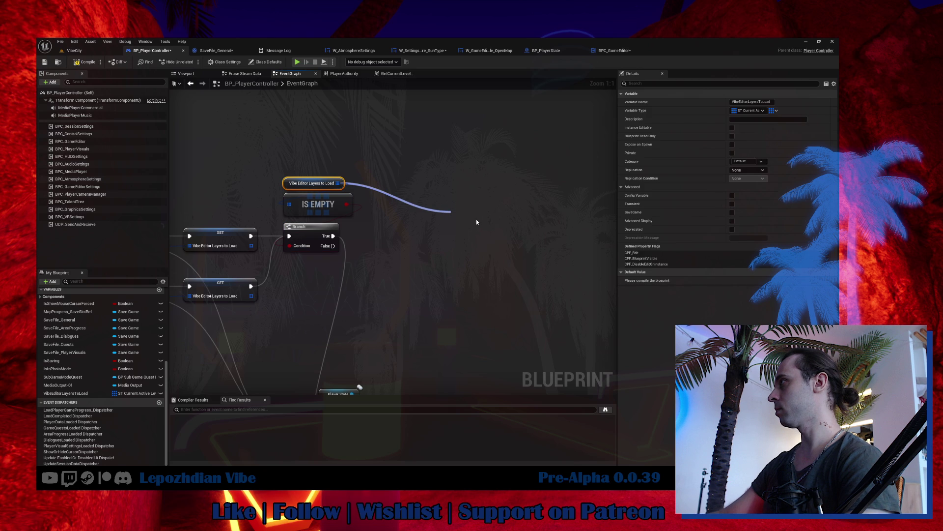
{"action": "mouse_move", "coordinate": [486, 218]}
{"action": "left_mouse_down"}
{"action": "mouse_move", "coordinate": [476, 244]}
{"action": "mouse_move", "coordinate": [436, 235]}
{"action": "left_mouse_up"}
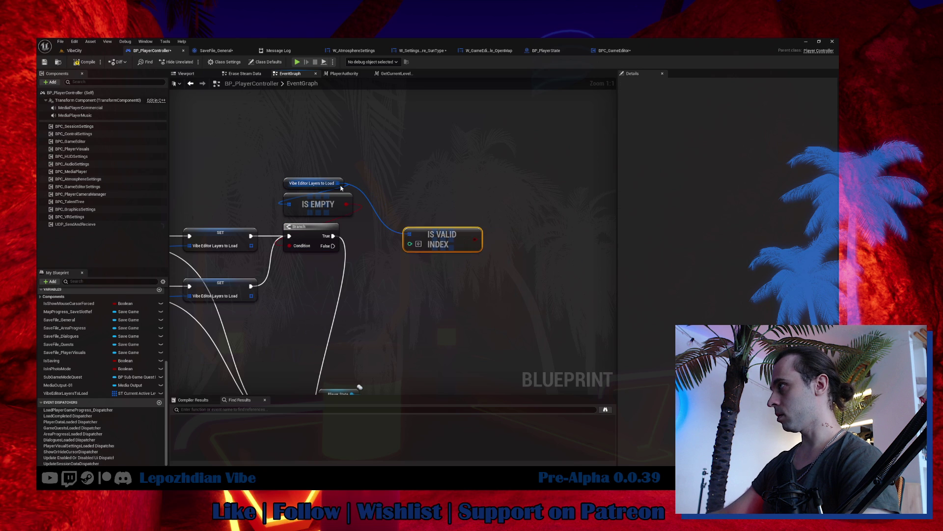
Add a GET node on the Current Active Level Layers array.
{"action": "left_click_drag", "start_coordinate": [341, 188], "coordinate": [388, 178]}
{"action": "type", "text": "get"}
{"action": "left_click", "coordinate": [442, 243]}
{"action": "left_click_drag", "start_coordinate": [454, 269], "coordinate": [484, 272]}
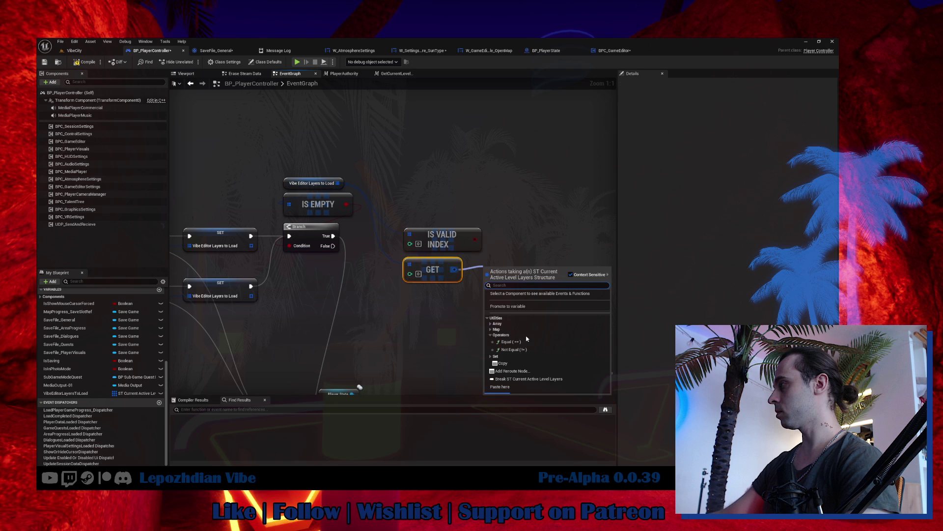
{"action": "key", "text": "Escape"}
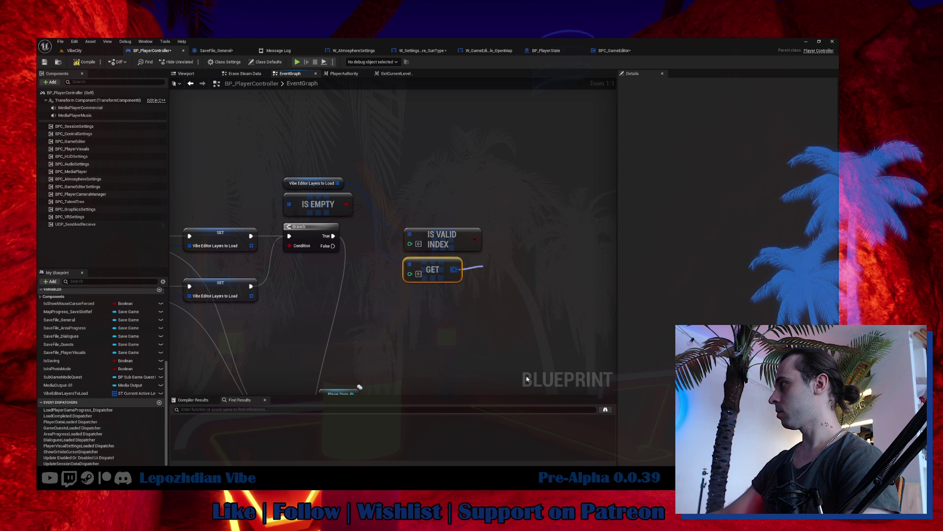
{"action": "left_click", "coordinate": [428, 51]}
{"action": "left_click", "coordinate": [152, 50]}
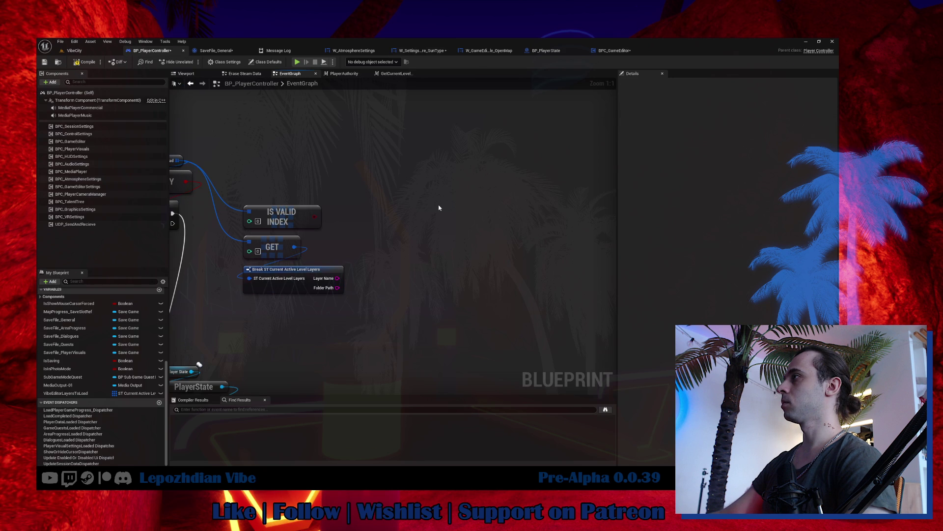
Place a second Branch beside IS VALID INDEX, with its False leading to Client Remove Loading Screen.
{"action": "key", "text": "ctrl+z"}
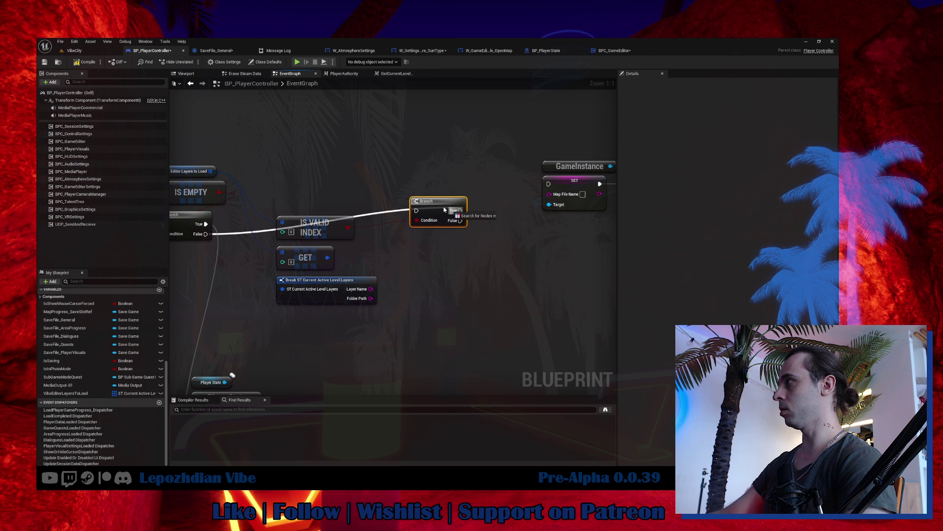
{"action": "left_click_drag", "start_coordinate": [444, 210], "coordinate": [403, 230]}
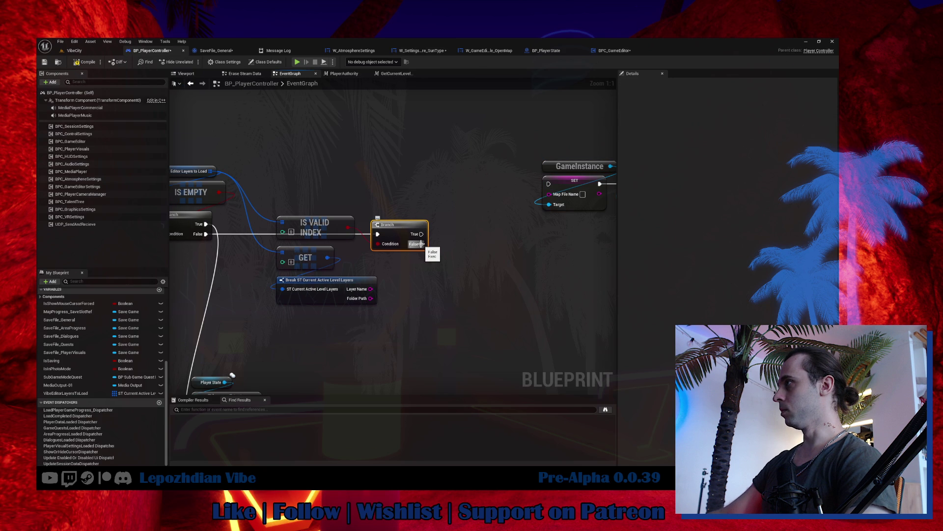
{"action": "scroll", "coordinate": [421, 244], "scroll_direction": "down", "scroll_amount": 4}
{"action": "mouse_move", "coordinate": [421, 244]}
{"action": "left_mouse_down"}
{"action": "mouse_move", "coordinate": [370, 340]}
{"action": "mouse_move", "coordinate": [309, 336]}
{"action": "left_mouse_up"}
{"action": "scroll", "coordinate": [470, 262], "scroll_direction": "up", "scroll_amount": 4}
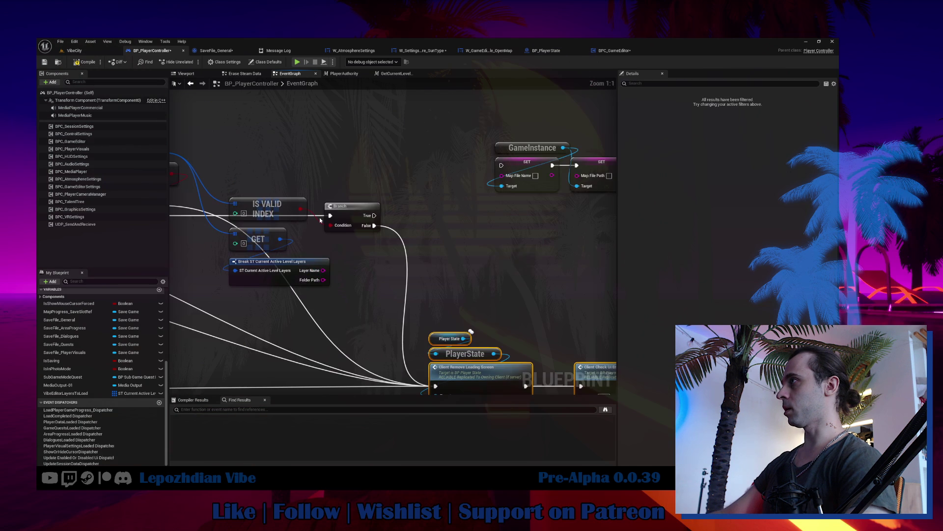
Wire the layer's Layer Name to Map File Name and Folder Path to Map File Path.
{"action": "left_click_drag", "start_coordinate": [320, 220], "coordinate": [284, 261]}
{"action": "mouse_move", "coordinate": [366, 279]}
{"action": "left_mouse_down"}
{"action": "mouse_move", "coordinate": [319, 292]}
{"action": "mouse_move", "coordinate": [462, 192]}
{"action": "left_mouse_up"}
{"action": "left_click_drag", "start_coordinate": [529, 190], "coordinate": [279, 297]}
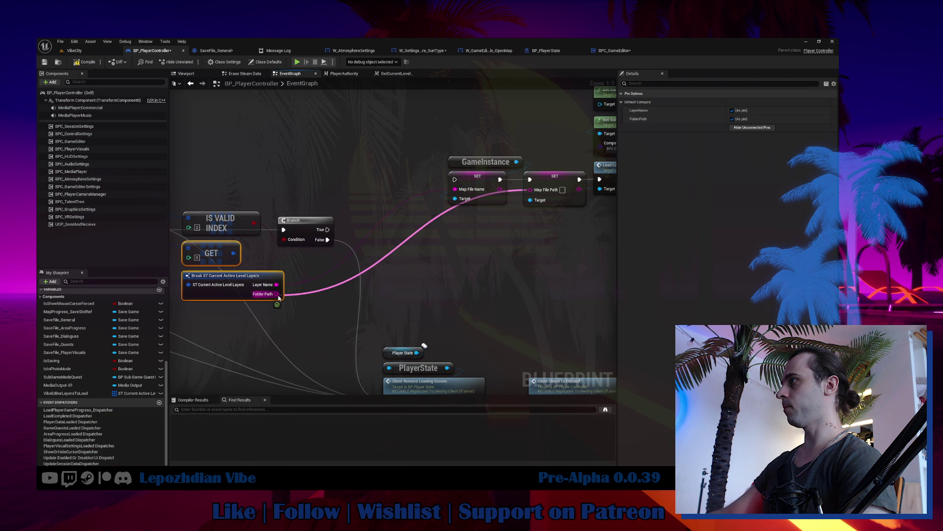
{"action": "left_click_drag", "start_coordinate": [279, 297], "coordinate": [276, 294]}
{"action": "mouse_move", "coordinate": [474, 176]}
{"action": "left_mouse_down"}
{"action": "mouse_move", "coordinate": [393, 227]}
{"action": "mouse_move", "coordinate": [203, 269]}
{"action": "left_mouse_up"}
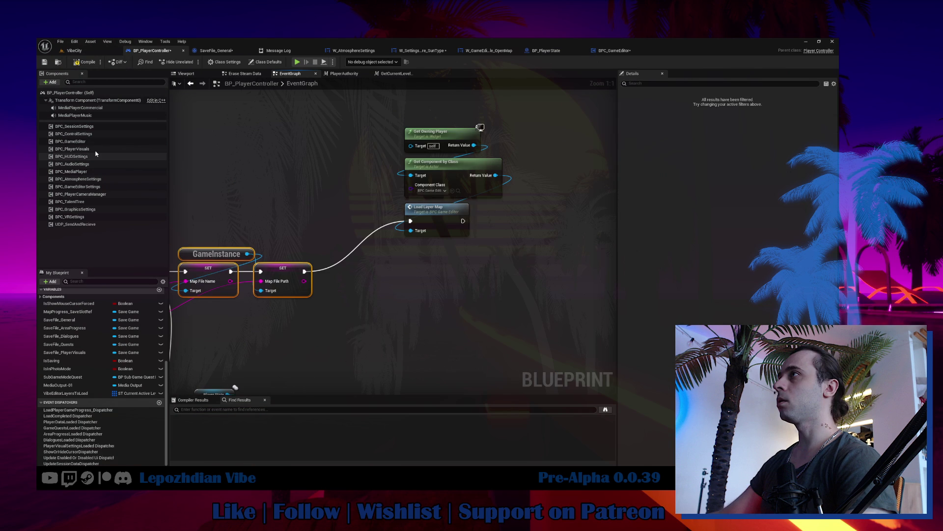
{"action": "left_click_drag", "start_coordinate": [71, 141], "coordinate": [308, 200]}
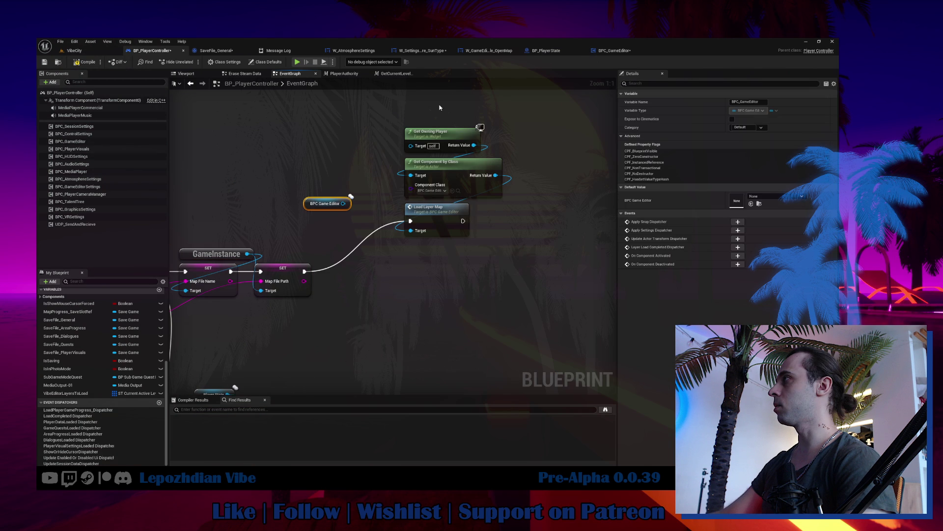
Wire BPC Game Editor into Load Layer Map's Target and delete Get Owning Player and Get Component by Class.
{"action": "left_click", "coordinate": [432, 132]}
{"action": "left_click_drag", "start_coordinate": [411, 230], "coordinate": [343, 203]}
{"action": "left_click", "coordinate": [438, 167], "text": "ctrl"}
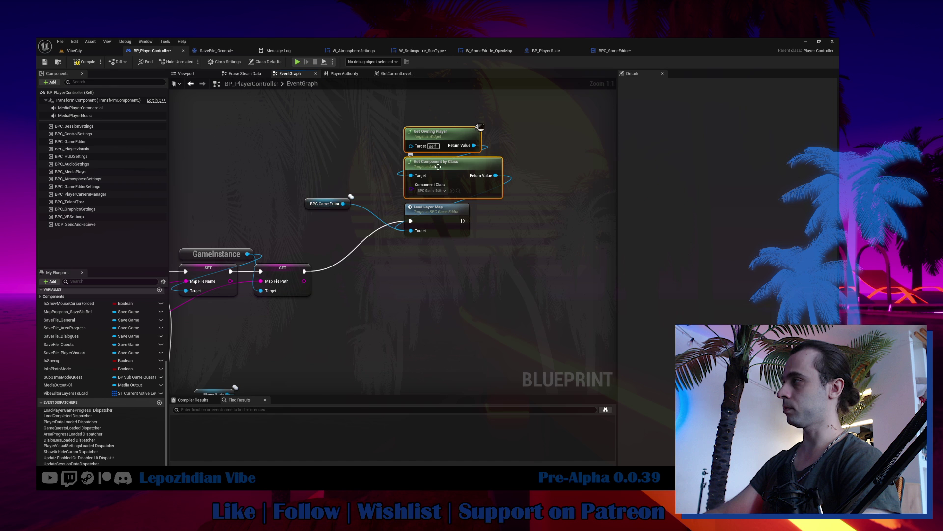
{"action": "key", "text": "Delete"}
{"action": "mouse_move", "coordinate": [463, 182]}
{"action": "left_mouse_down"}
{"action": "mouse_move", "coordinate": [272, 172]}
{"action": "mouse_move", "coordinate": [426, 164]}
{"action": "left_mouse_up"}
Add Bind Event to Layer Load Completed Dispatcher on BPC Game Editor and route the incoming execution into it.
{"action": "type", "text": "bind"}
{"action": "scroll", "coordinate": [487, 236], "scroll_direction": "down", "scroll_amount": 3}
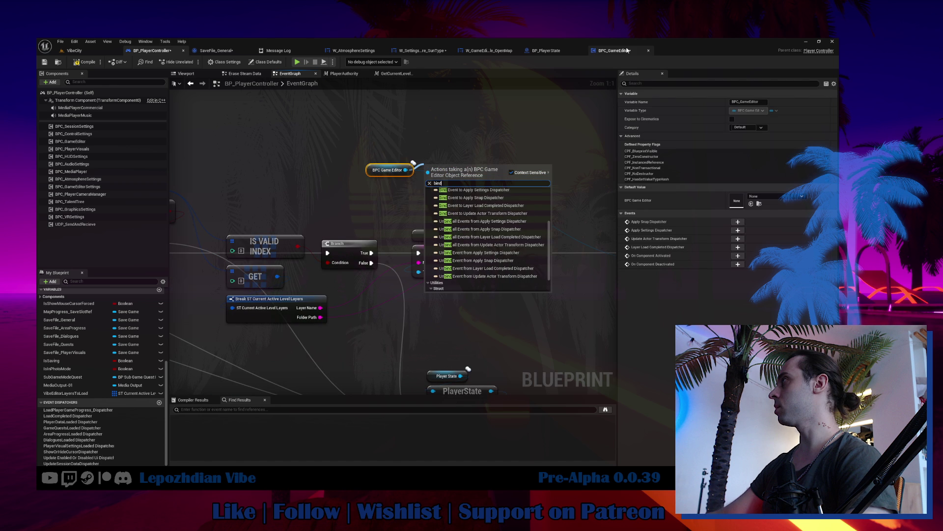
{"action": "key", "text": "Escape"}
{"action": "left_click", "coordinate": [738, 248]}
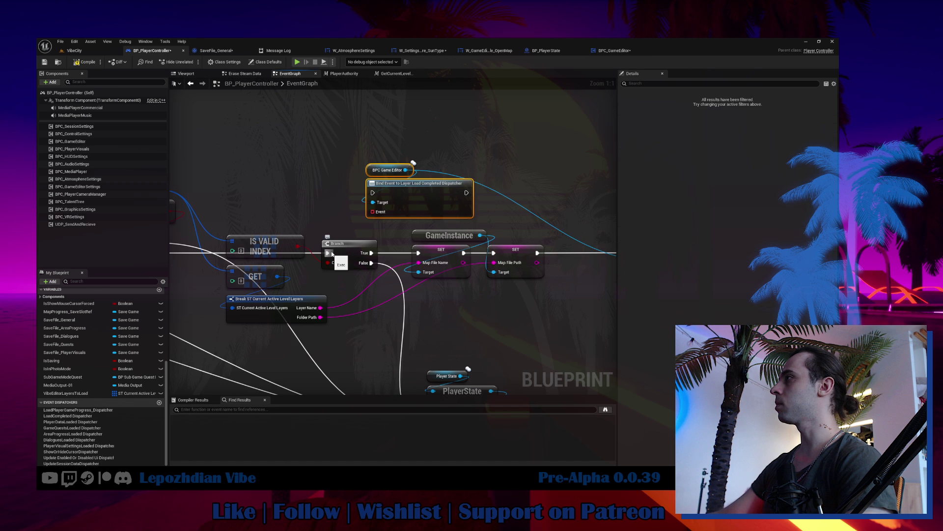
{"action": "left_click_drag", "start_coordinate": [328, 253], "coordinate": [372, 193]}
{"action": "left_click_drag", "start_coordinate": [418, 183], "coordinate": [292, 123]}
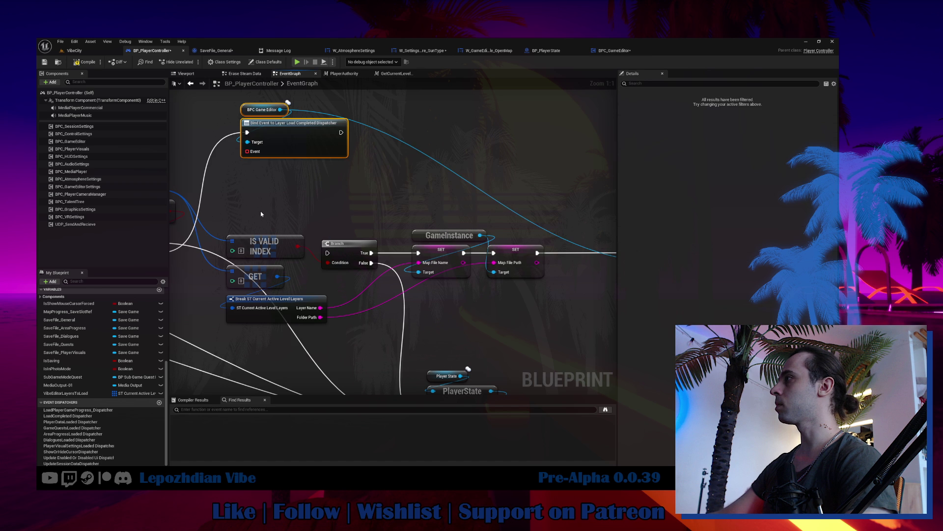
{"action": "left_click_drag", "start_coordinate": [315, 279], "coordinate": [299, 295]}
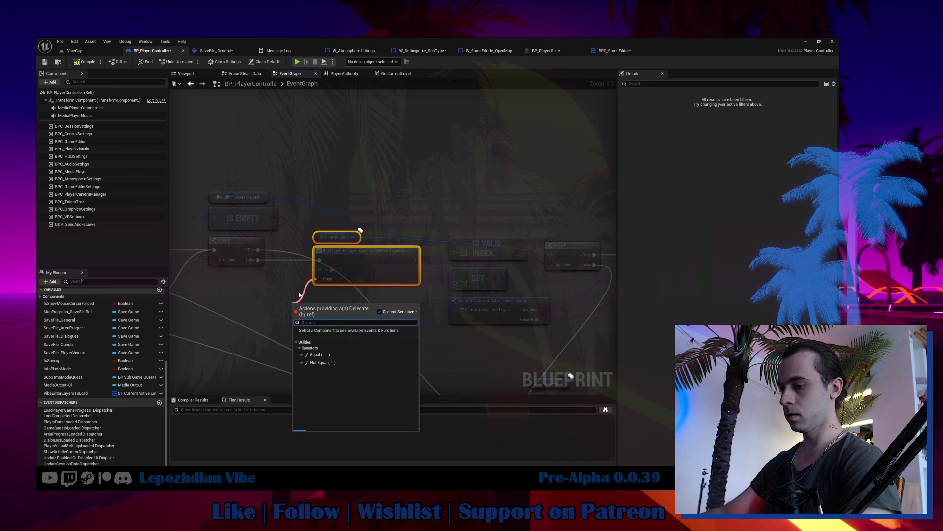
Create a custom event for the binding named OnLayerLoaded.
{"action": "type", "text": "custom"}
{"action": "key", "text": "Escape"}
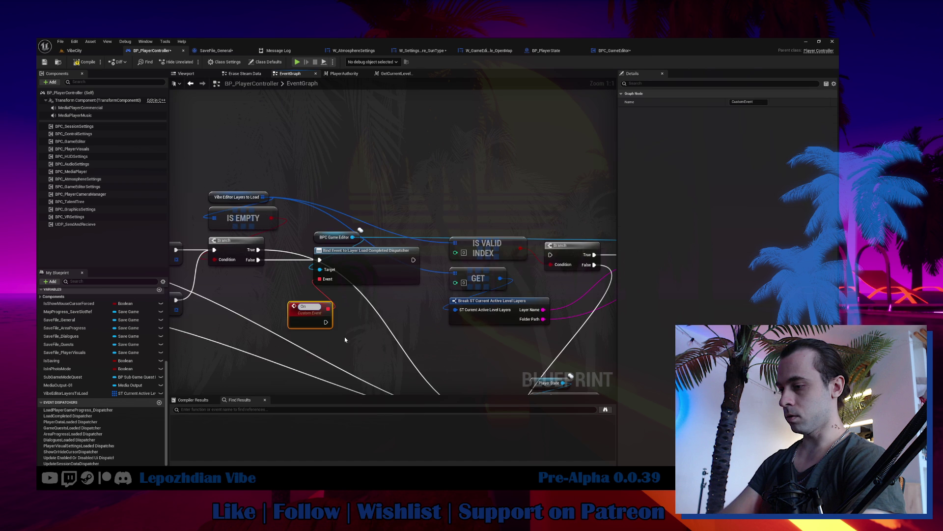
{"action": "type", "text": "LayerLoad"}
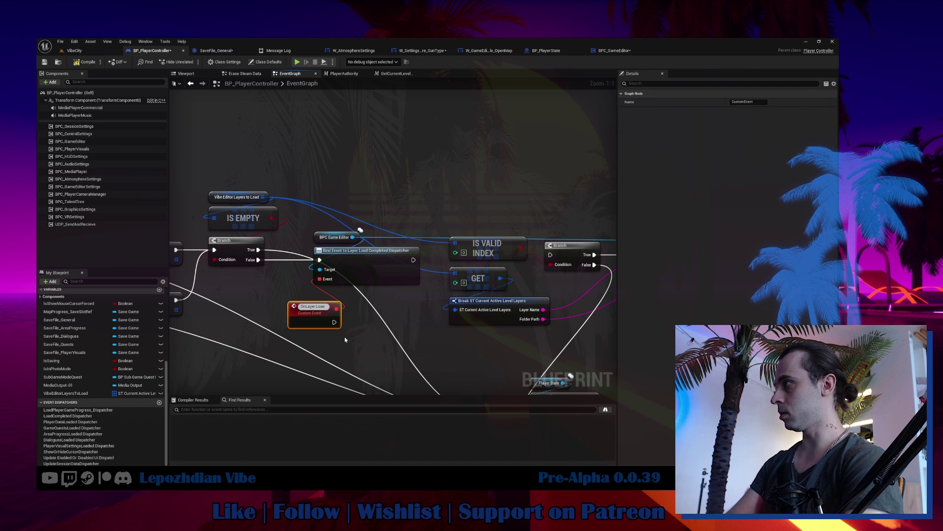
{"action": "type", "text": "ed"}
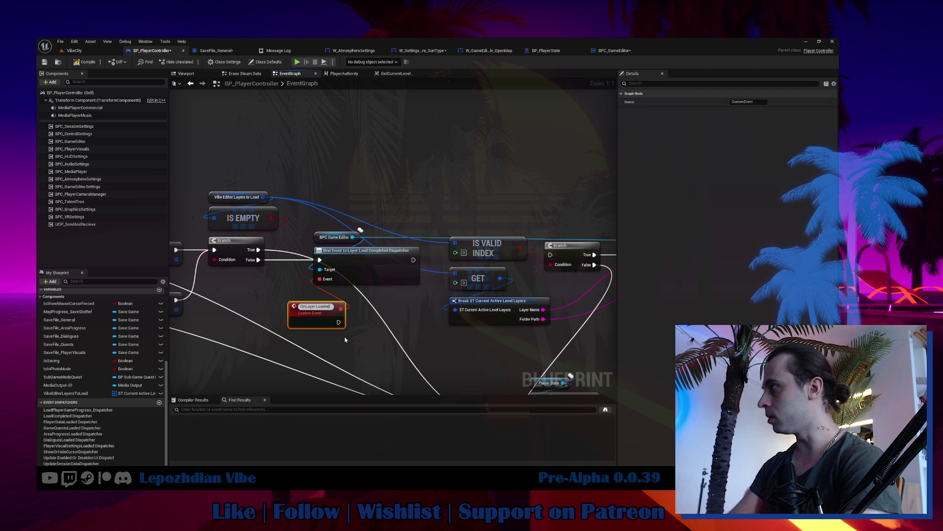
{"action": "key", "text": "Return"}
Connect the Bind Event's execution output to the Branch and select the GameInstance and SET nodes.
{"action": "left_click_drag", "start_coordinate": [344, 337], "coordinate": [192, 306]}
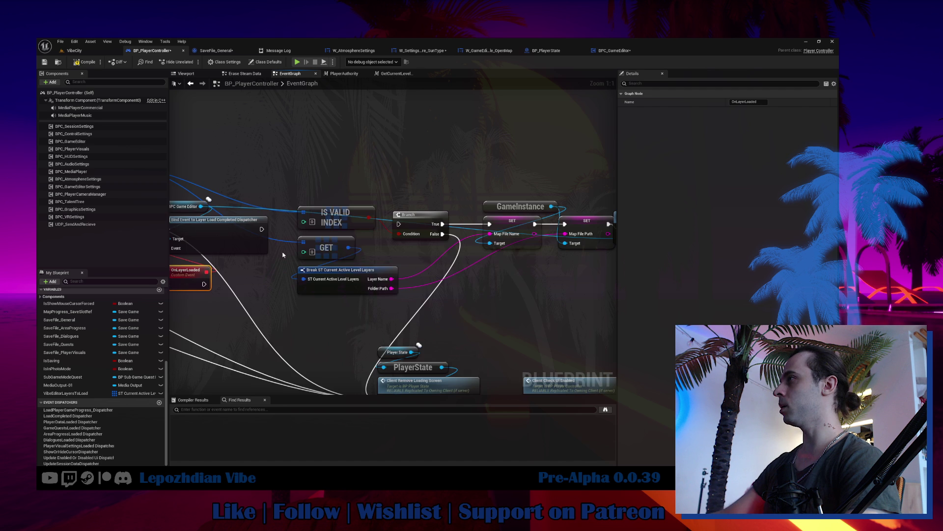
{"action": "mouse_move", "coordinate": [262, 245]}
{"action": "left_mouse_down"}
{"action": "mouse_move", "coordinate": [298, 285]}
{"action": "mouse_move", "coordinate": [334, 281]}
{"action": "left_mouse_up"}
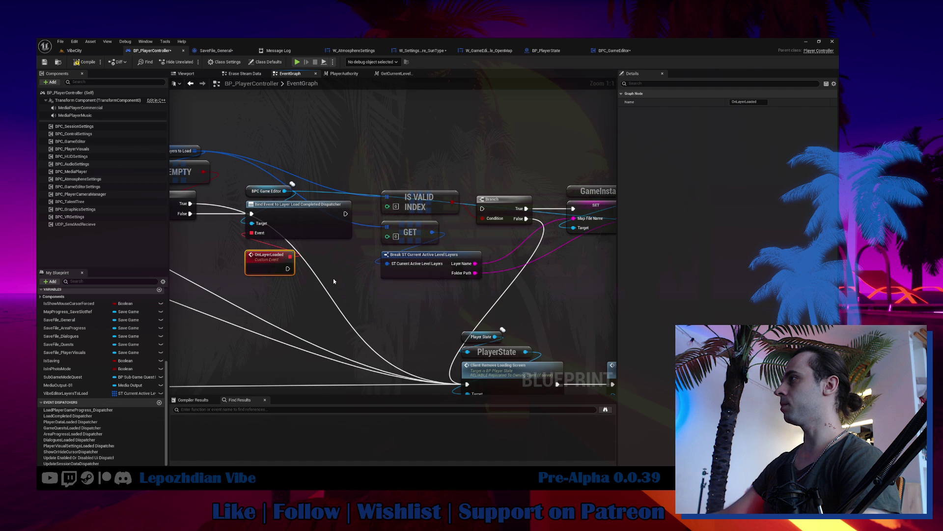
{"action": "mouse_move", "coordinate": [345, 213]}
{"action": "left_mouse_down"}
{"action": "mouse_move", "coordinate": [483, 209]}
{"action": "mouse_move", "coordinate": [251, 220]}
{"action": "left_mouse_up"}
{"action": "left_click", "coordinate": [496, 217]}
{"action": "left_click_drag", "start_coordinate": [326, 192], "coordinate": [467, 246]}
{"action": "left_click_drag", "start_coordinate": [188, 151], "coordinate": [322, 152]}
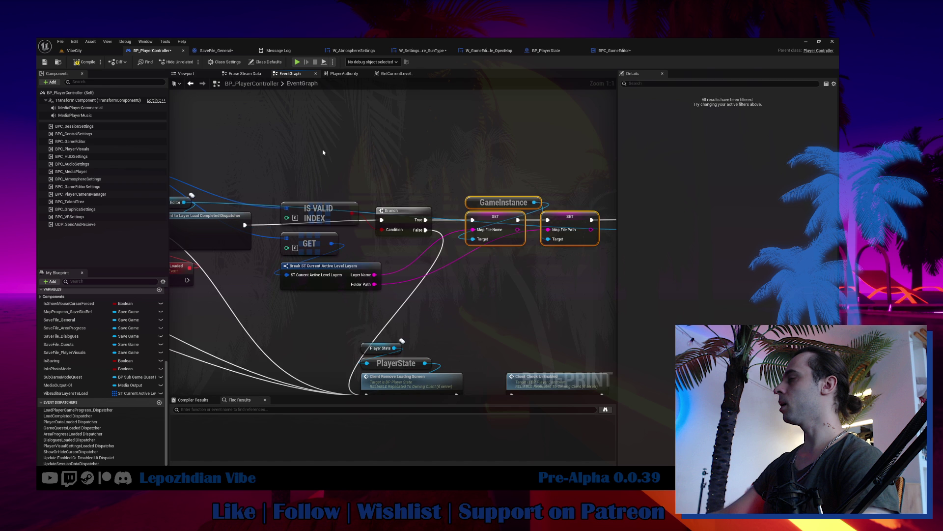
Check the GetLayersToLoad function in SaveFile_General, then return to the PlayerController event graph.
{"action": "left_click", "coordinate": [216, 50]}
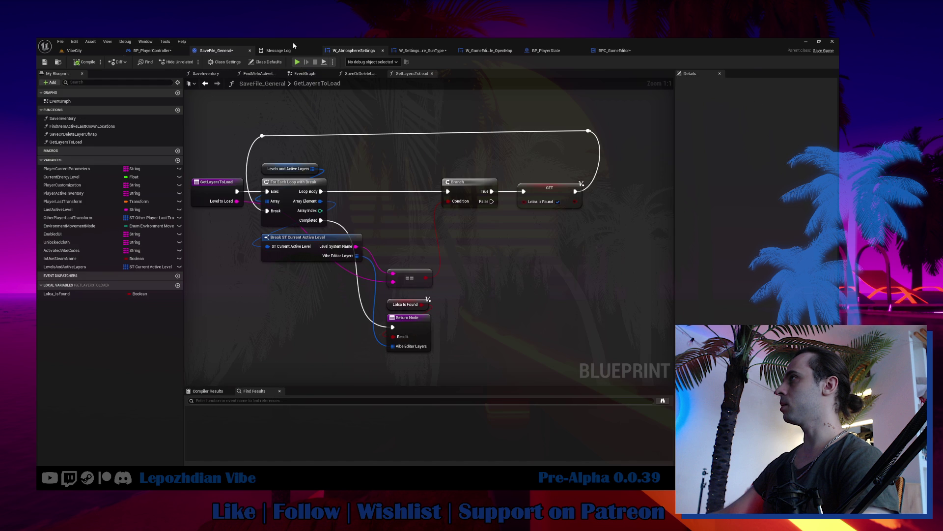
{"action": "key", "text": "ctrl+Tab"}
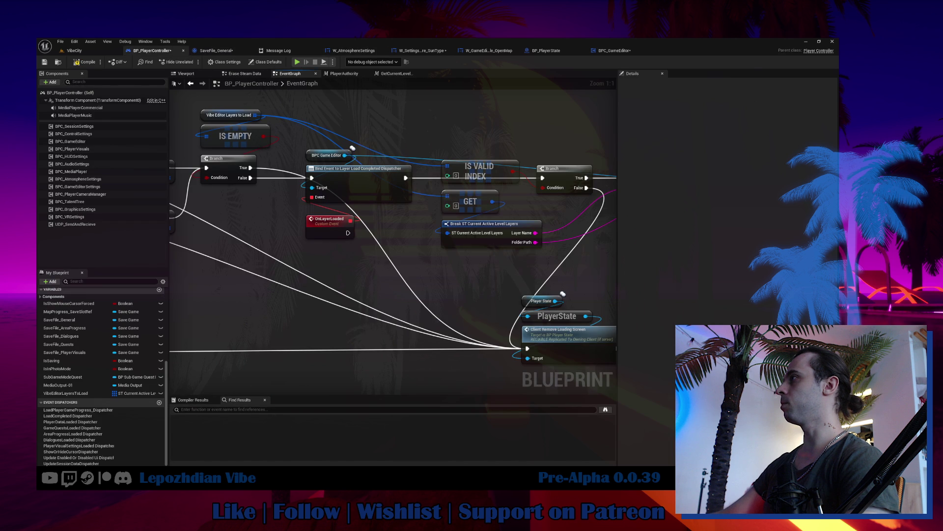
{"action": "left_click", "coordinate": [328, 227]}
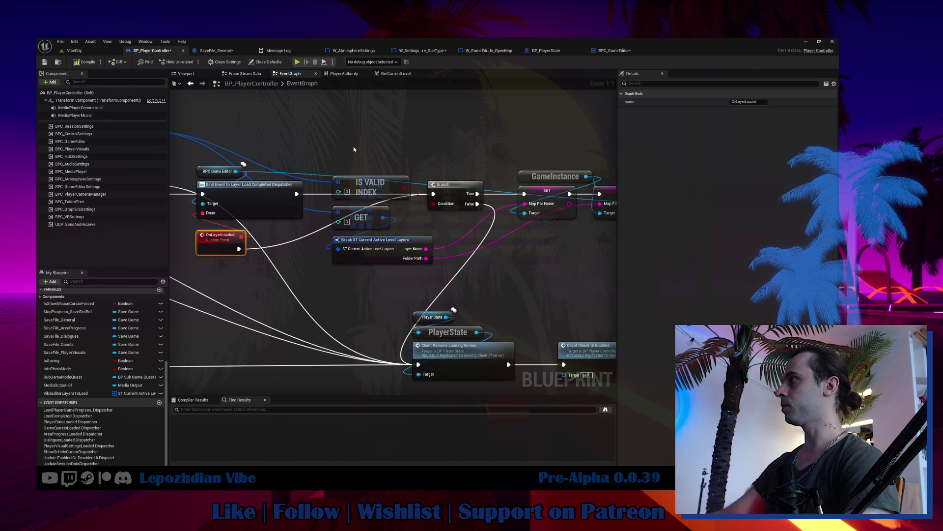
{"action": "left_click", "coordinate": [599, 199]}
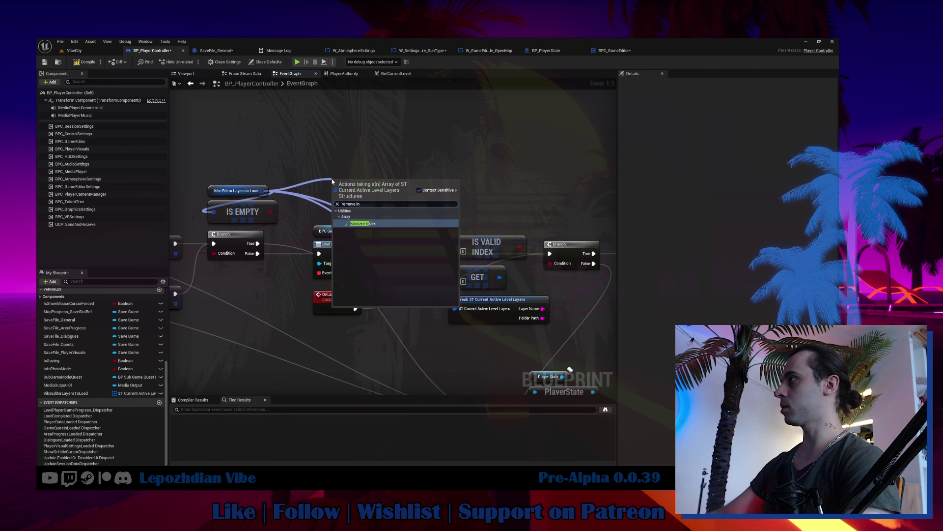
{"action": "key", "text": "Escape"}
Add a Remove Index node on the layers array, wired from SET ahead of Load Layer Map.
{"action": "type", "text": "remove index"}
{"action": "key", "text": "Return"}
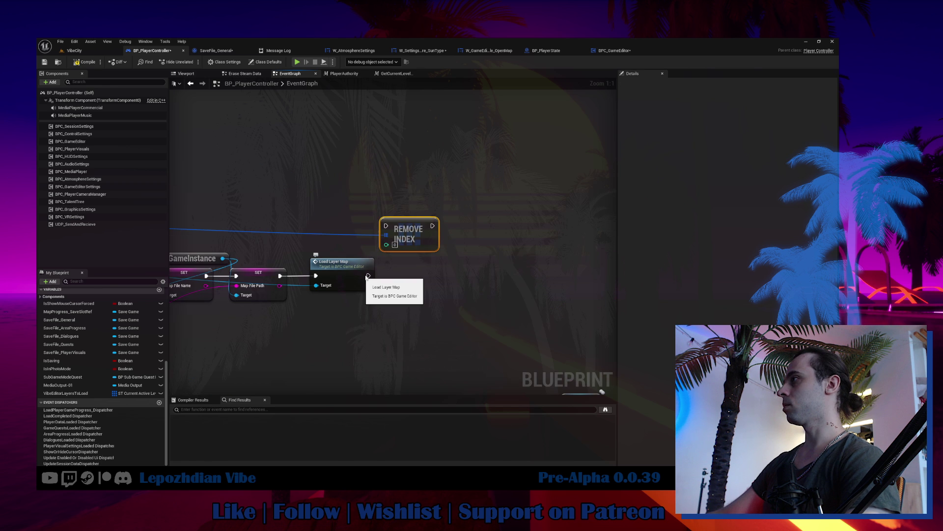
{"action": "left_click_drag", "start_coordinate": [354, 281], "coordinate": [432, 281]}
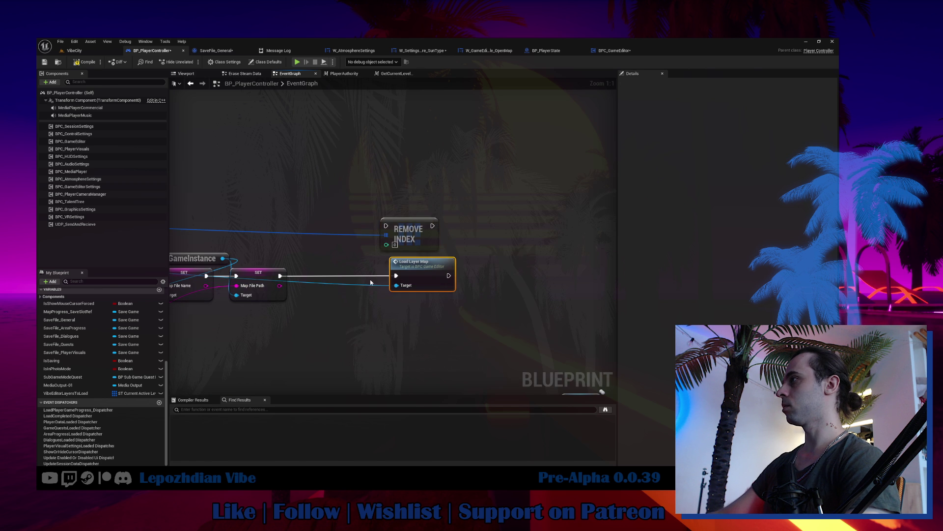
{"action": "left_click_drag", "start_coordinate": [280, 276], "coordinate": [386, 225]}
{"action": "left_click_drag", "start_coordinate": [404, 233], "coordinate": [348, 278]}
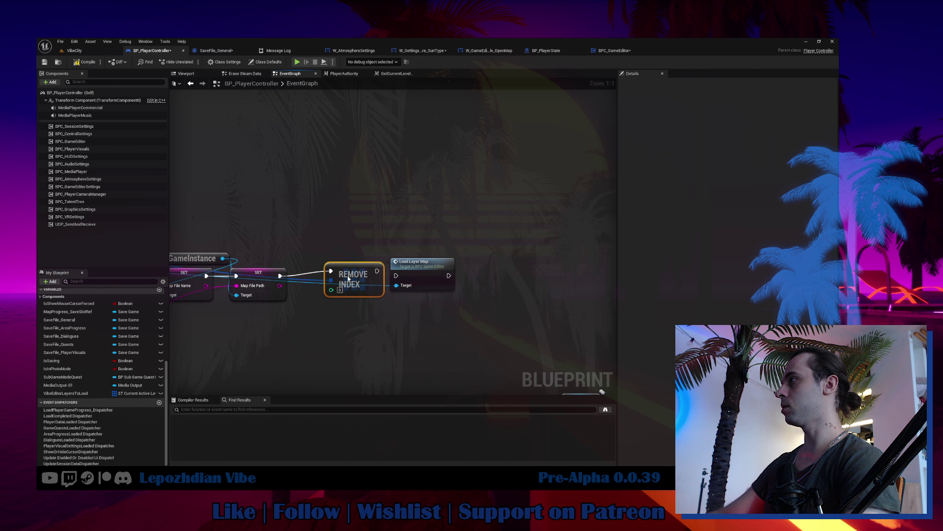
{"action": "left_click", "coordinate": [415, 275]}
{"action": "scroll", "coordinate": [414, 308], "scroll_direction": "down", "scroll_amount": 3}
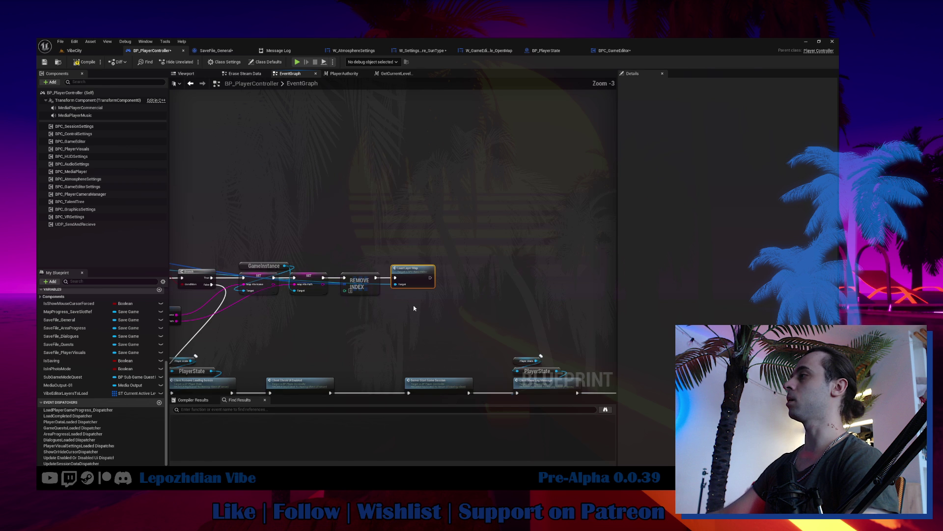
{"action": "left_click_drag", "start_coordinate": [414, 308], "coordinate": [577, 253]}
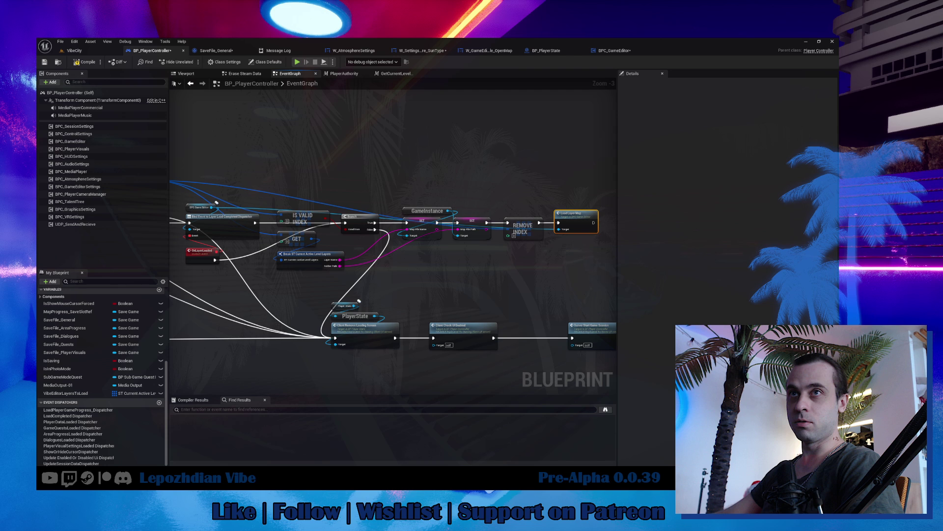
{"action": "left_click_drag", "start_coordinate": [206, 255], "coordinate": [277, 262]}
{"action": "scroll", "coordinate": [278, 261], "scroll_direction": "up", "scroll_amount": 3}
{"action": "left_click", "coordinate": [326, 267]}
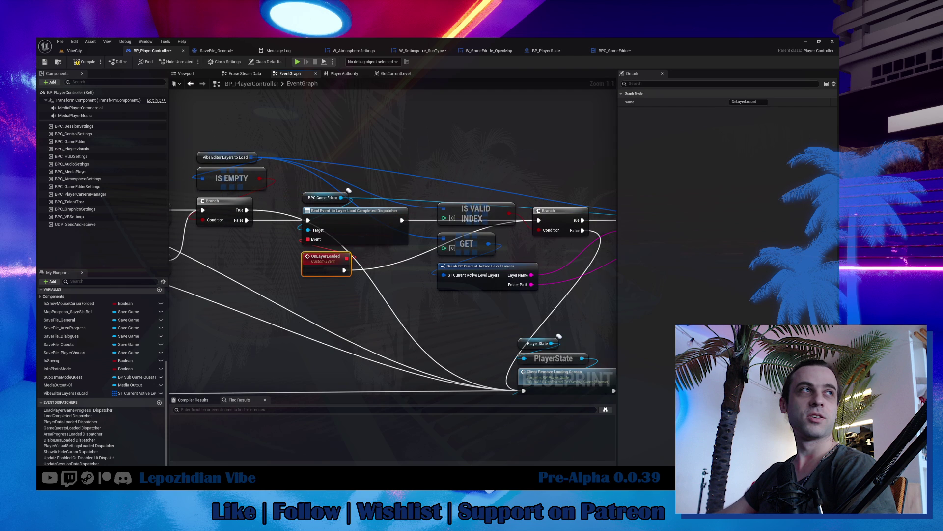
{"action": "left_click_drag", "start_coordinate": [257, 276], "coordinate": [211, 267]}
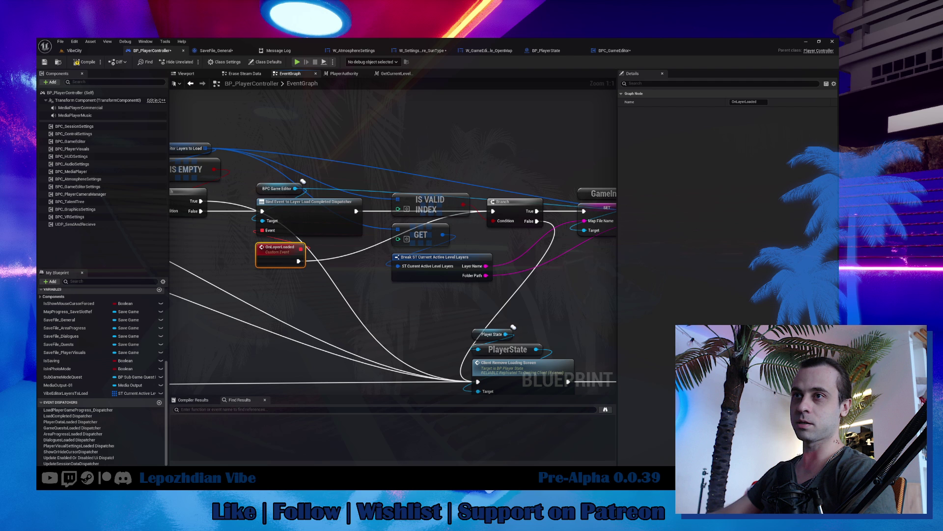
{"action": "left_click", "coordinate": [323, 337]}
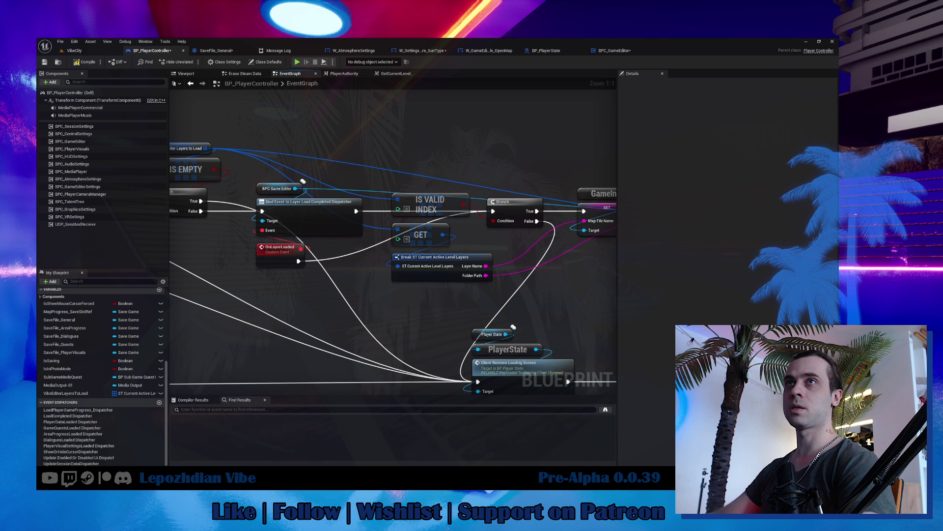
{"action": "left_click_drag", "start_coordinate": [316, 149], "coordinate": [284, 135]}
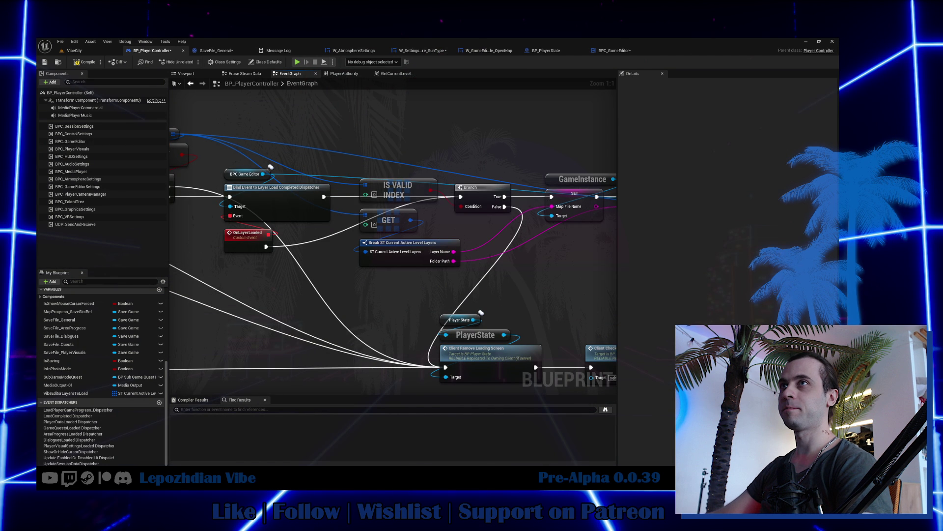
Review the IS VALID INDEX and Load Layer Map nodes, then launch Play In Editor with Alt+P.
{"action": "left_click_drag", "start_coordinate": [390, 151], "coordinate": [395, 144]}
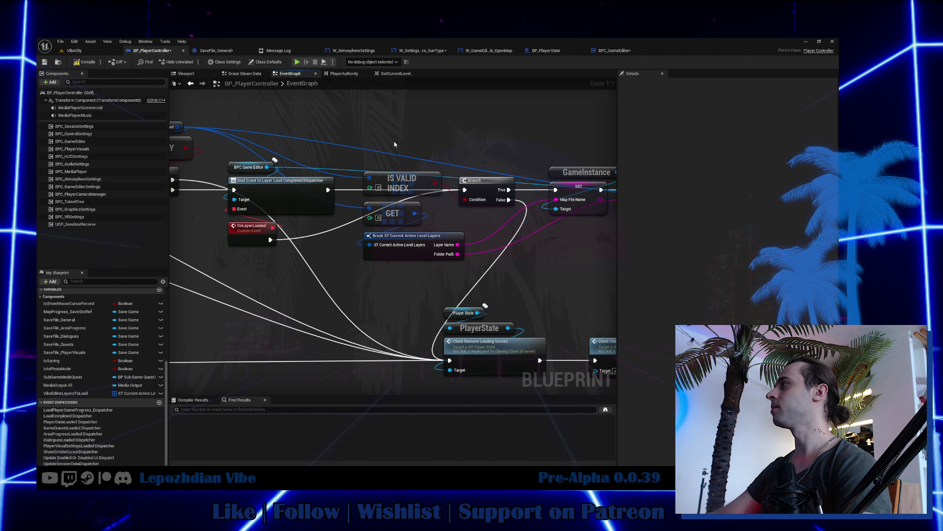
{"action": "left_click_drag", "start_coordinate": [395, 144], "coordinate": [471, 155]}
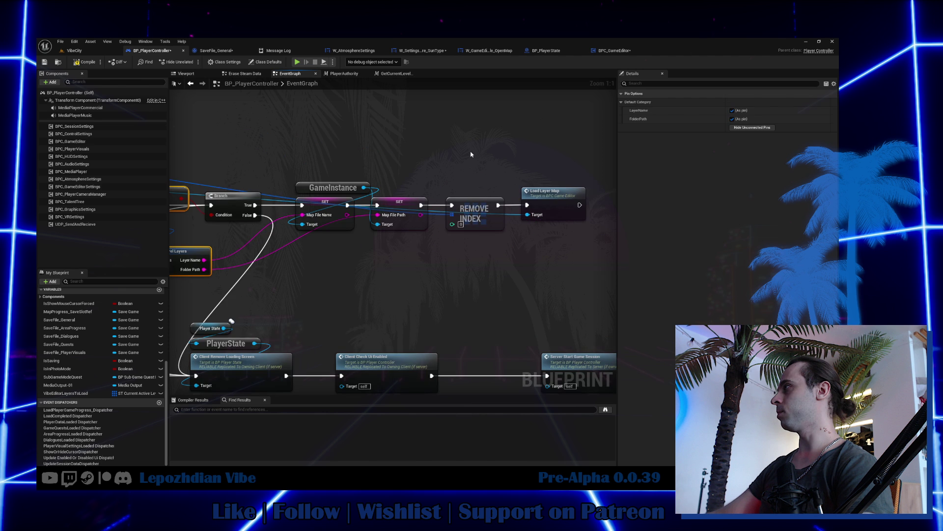
{"action": "key", "text": "ctrl+z"}
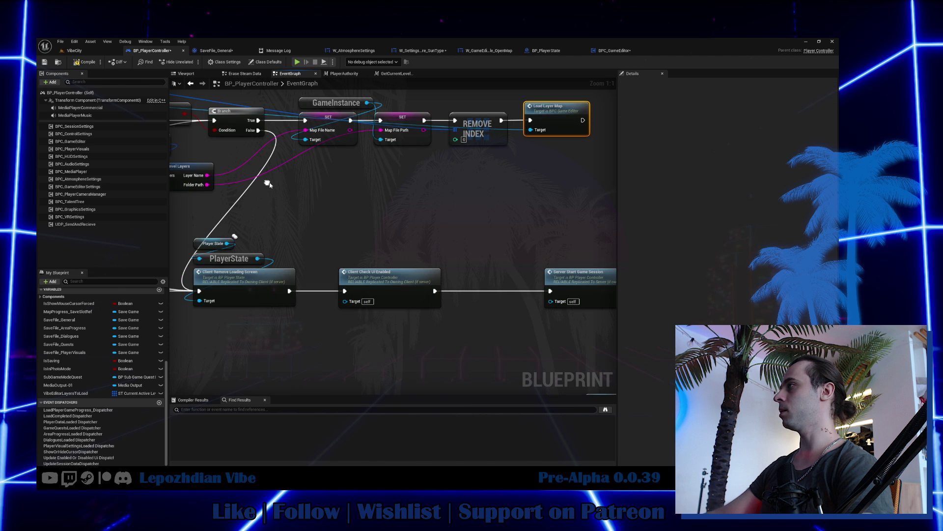
{"action": "scroll", "coordinate": [269, 183], "scroll_direction": "down", "scroll_amount": 3}
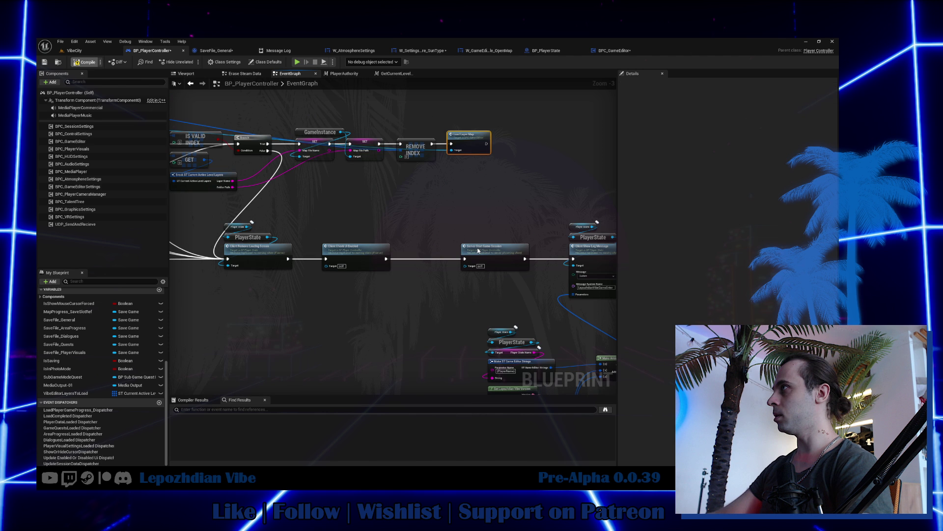
{"action": "key", "text": "alt+p"}
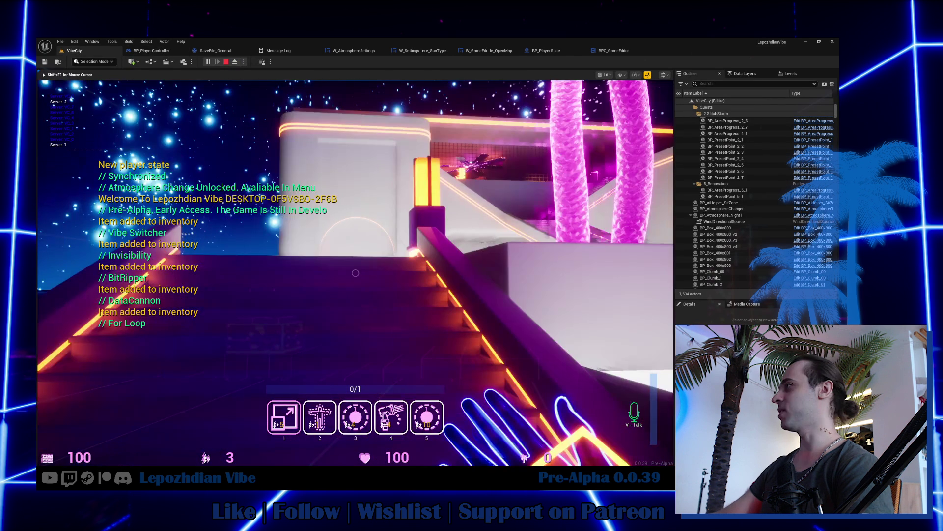
In game, open Vibe Edit, switch the active layer from DefaultLayer to 2, and filter actors by 'layer'.
{"action": "key", "text": "Tab"}
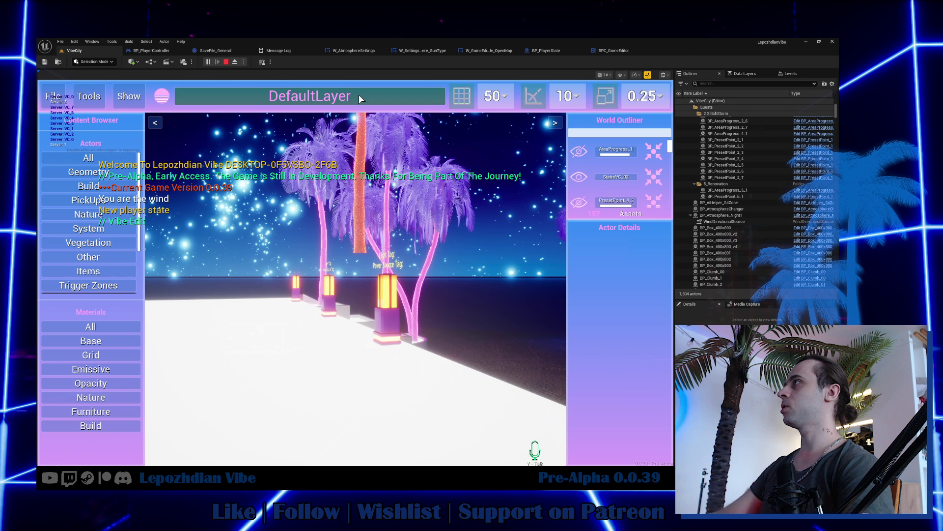
{"action": "left_click", "coordinate": [359, 97]}
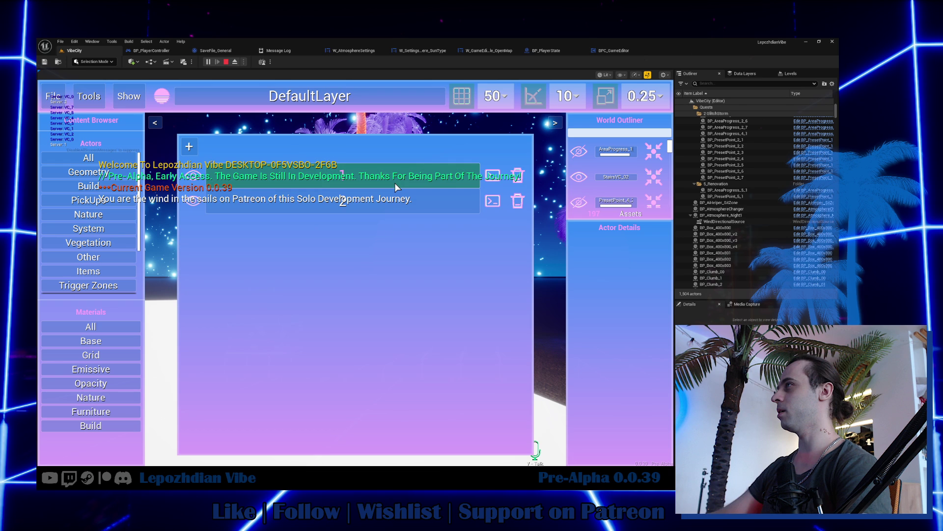
{"action": "left_click", "coordinate": [344, 201]}
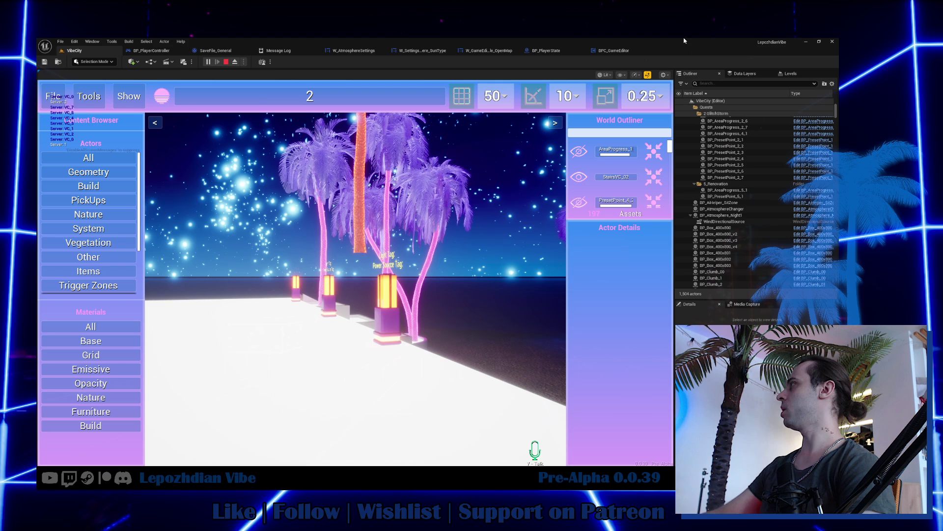
{"action": "left_click", "coordinate": [737, 83]}
{"action": "type", "text": "layer"}
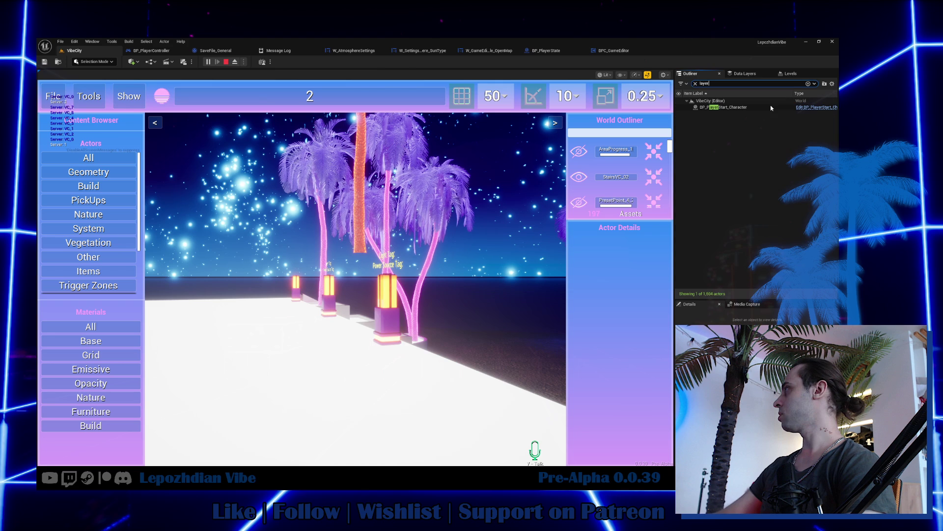
{"action": "key", "text": "Escape"}
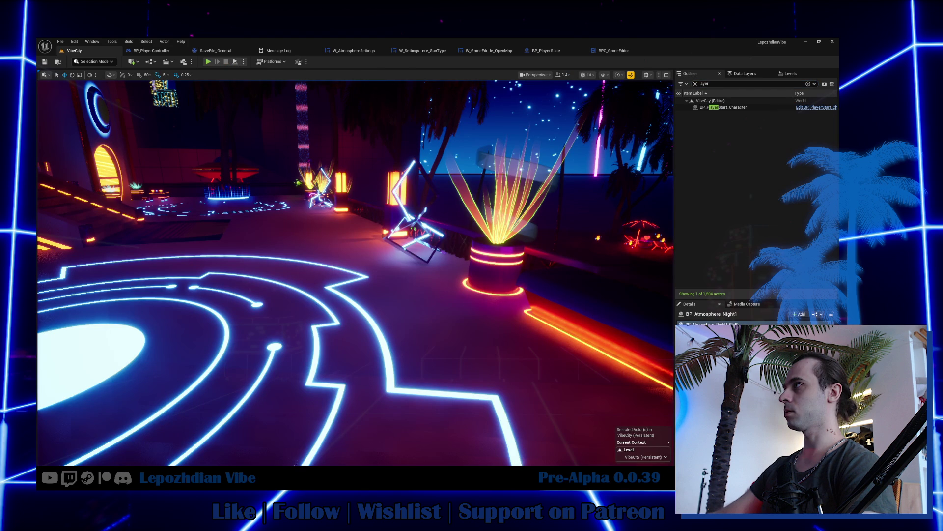
Search the Content Drawer for 'game editor' and drag BP_GameEditor_Layer into the VibeCity level.
{"action": "key", "text": "ctrl+space"}
{"action": "type", "text": "layer"}
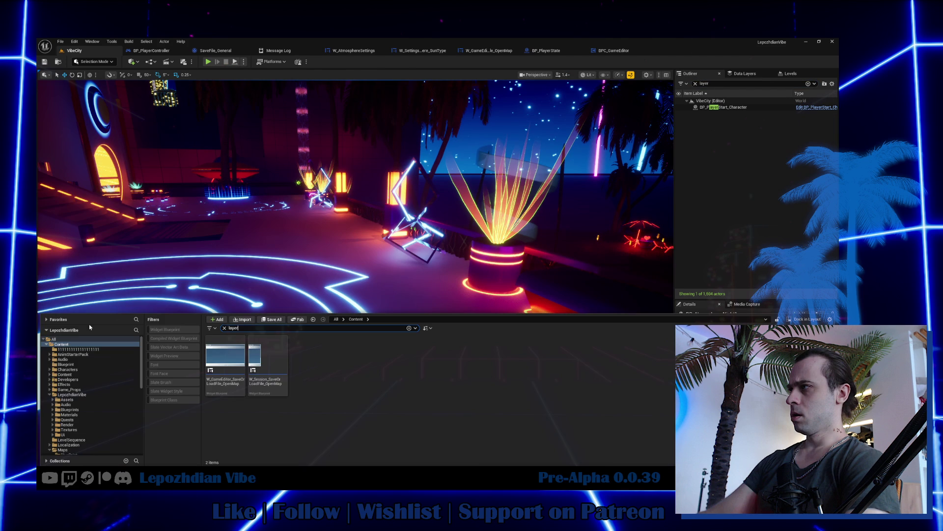
{"action": "type", "text": " de"}
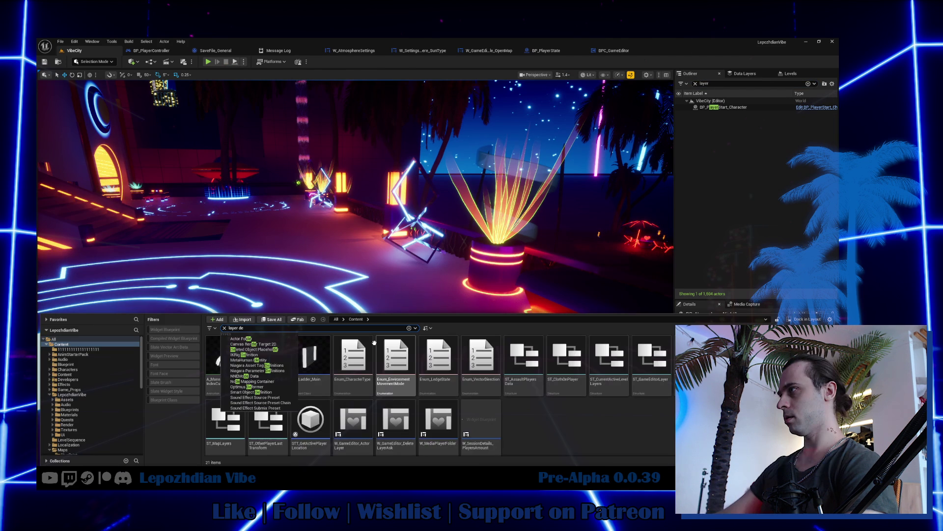
{"action": "key", "text": "BackSpace"}
{"action": "key", "text": "BackSpace"}
{"action": "type", "text": "game editor"}
{"action": "left_click", "coordinate": [526, 427]}
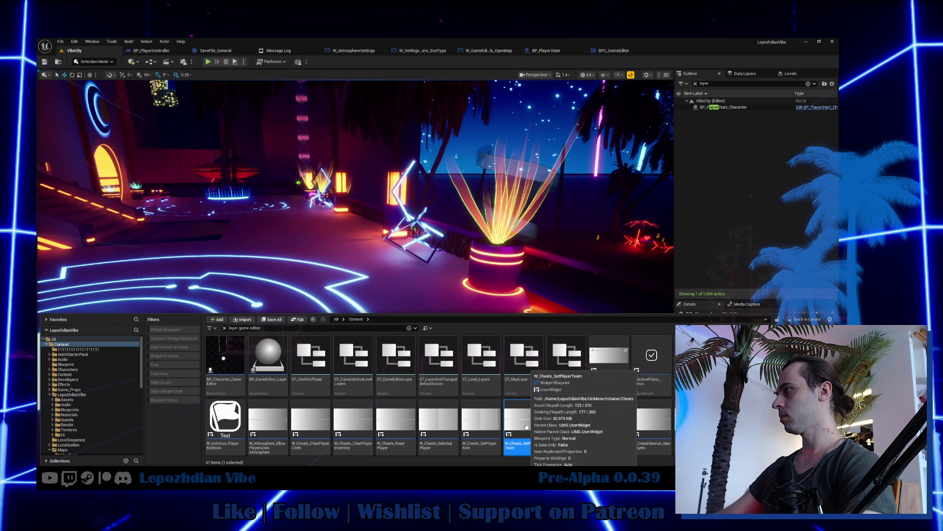
{"action": "left_click_drag", "start_coordinate": [268, 354], "coordinate": [397, 281]}
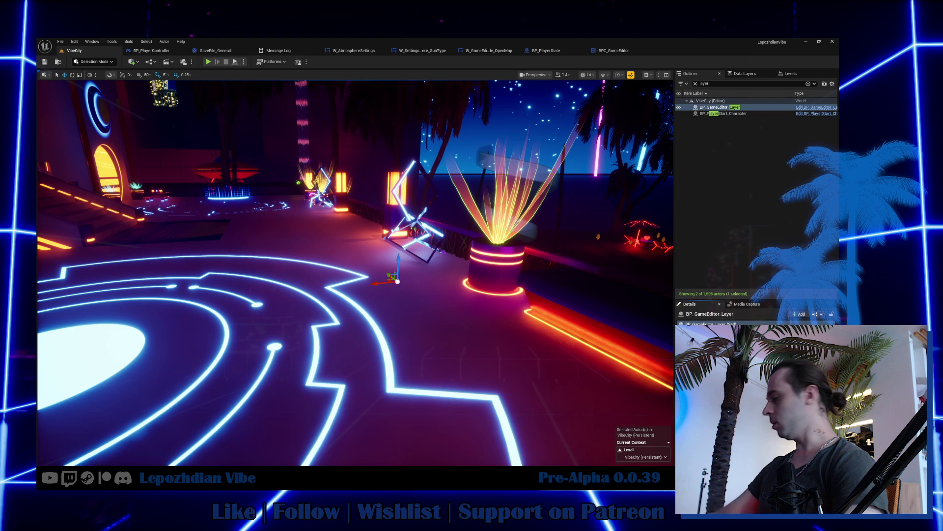